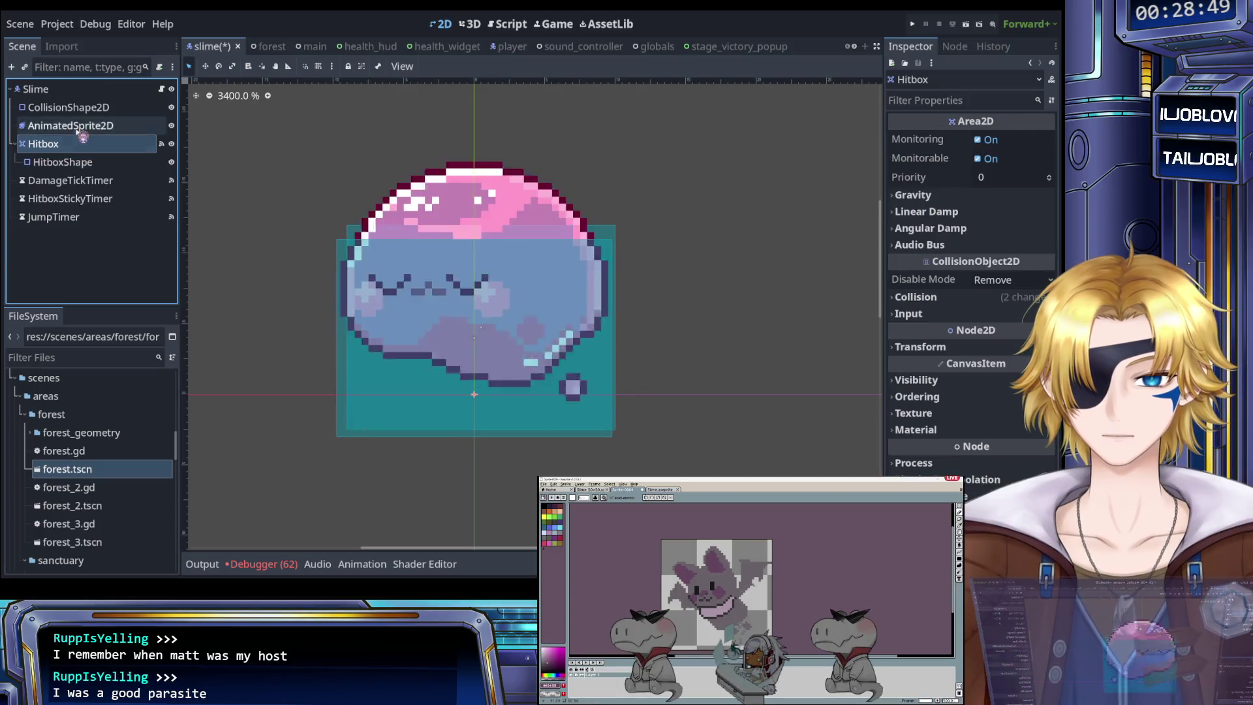
Step: Set the slime AnimatedSprite2D's jump animation to 15 FPS in SpriteFrames
{"action": "left_click", "coordinate": [79, 124]}
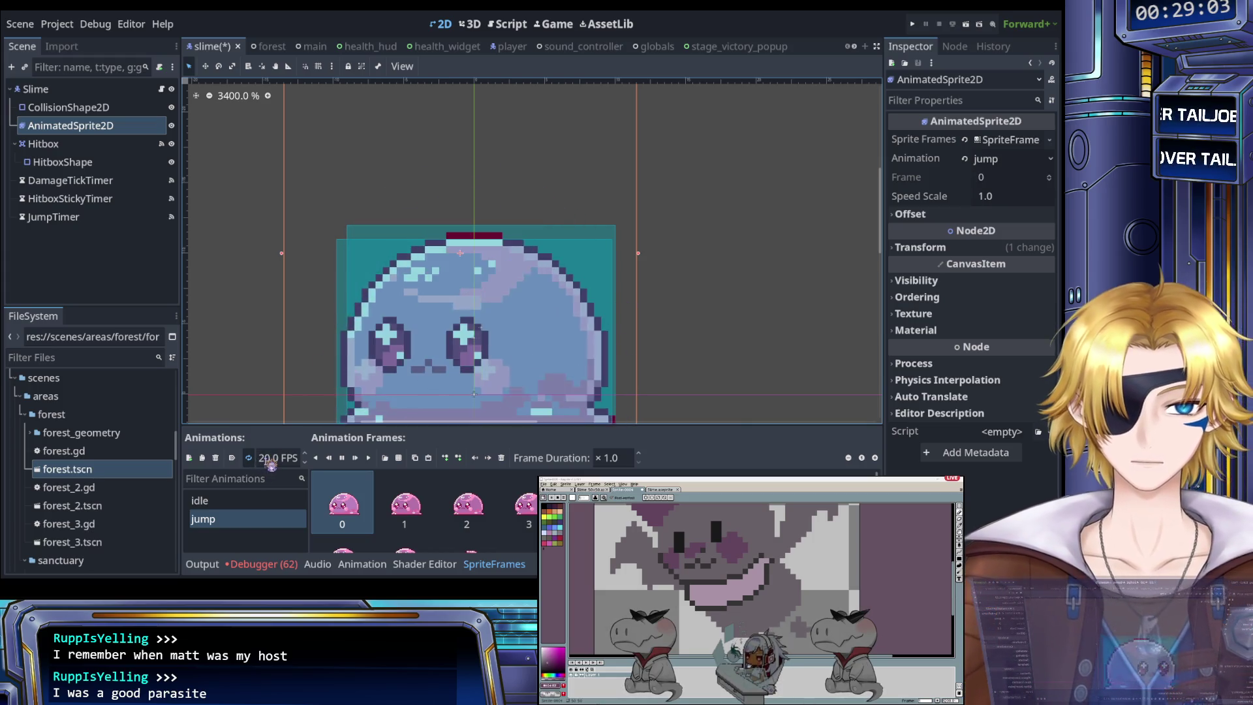
{"action": "left_click", "coordinate": [271, 460]}
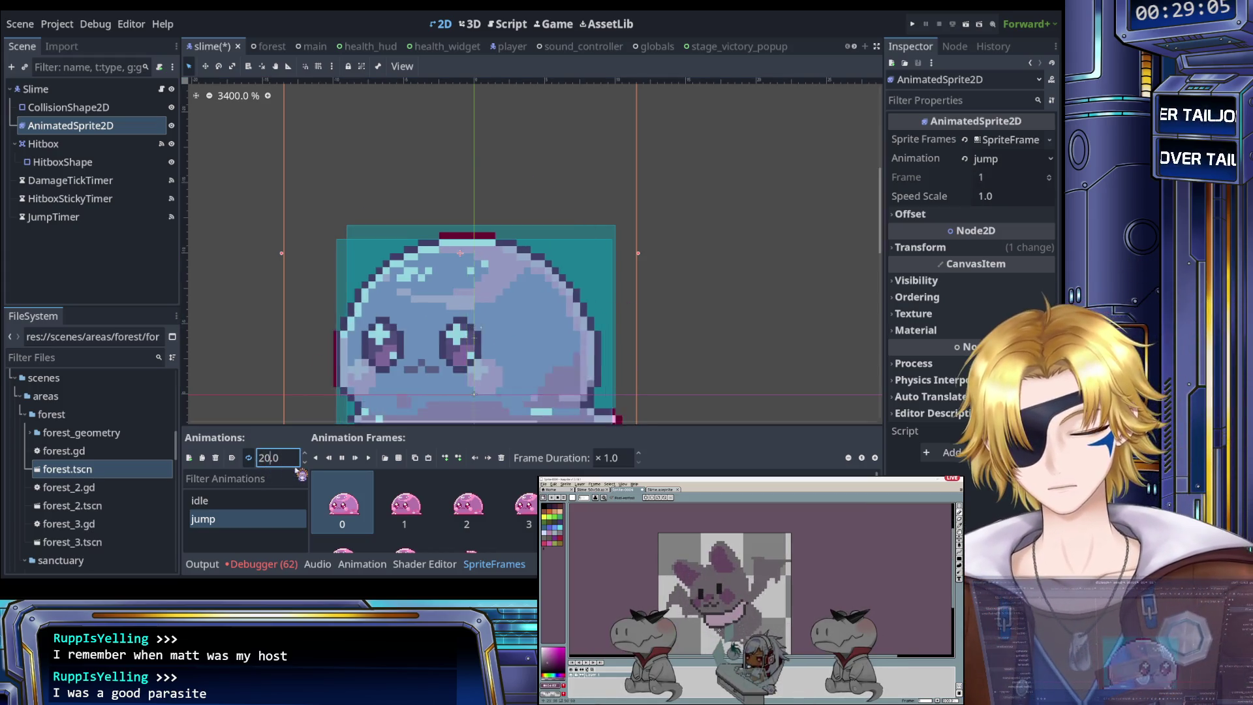
{"action": "type", "text": "15"}
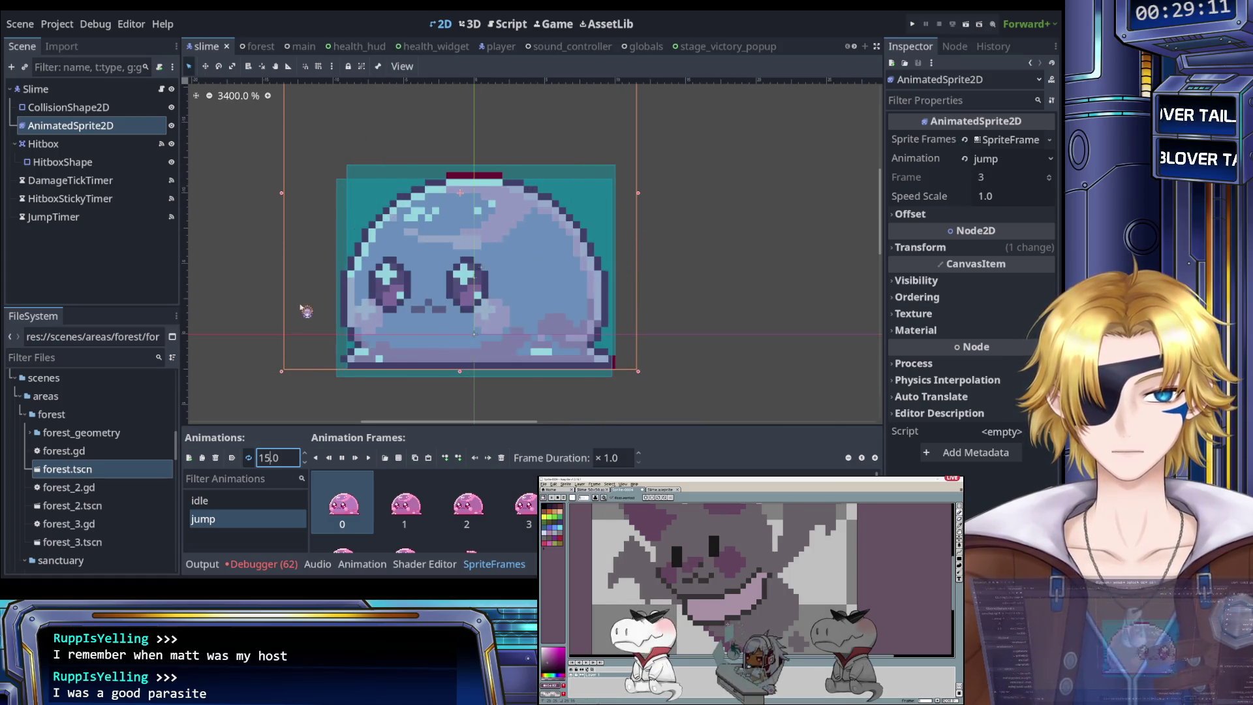
Step: Move the body CollisionShape2D to Position y -8, comparing against the hitbox shape
{"action": "left_click", "coordinate": [91, 163]}
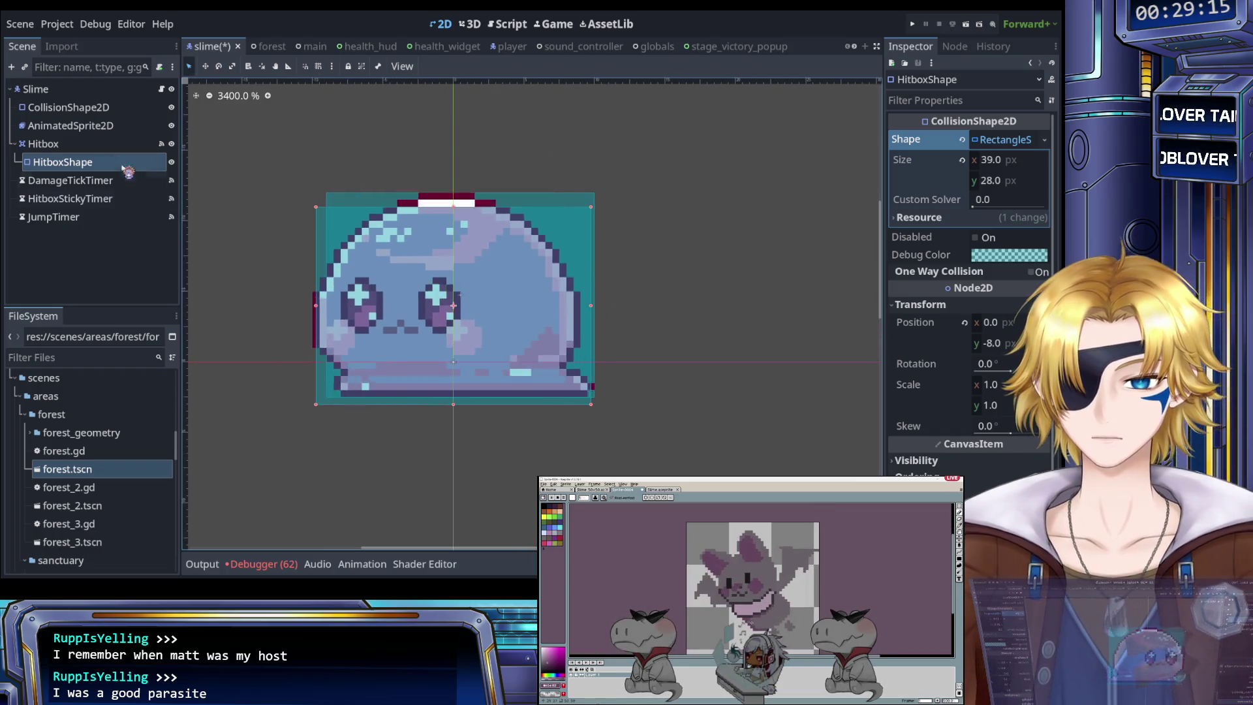
{"action": "left_click", "coordinate": [98, 108]}
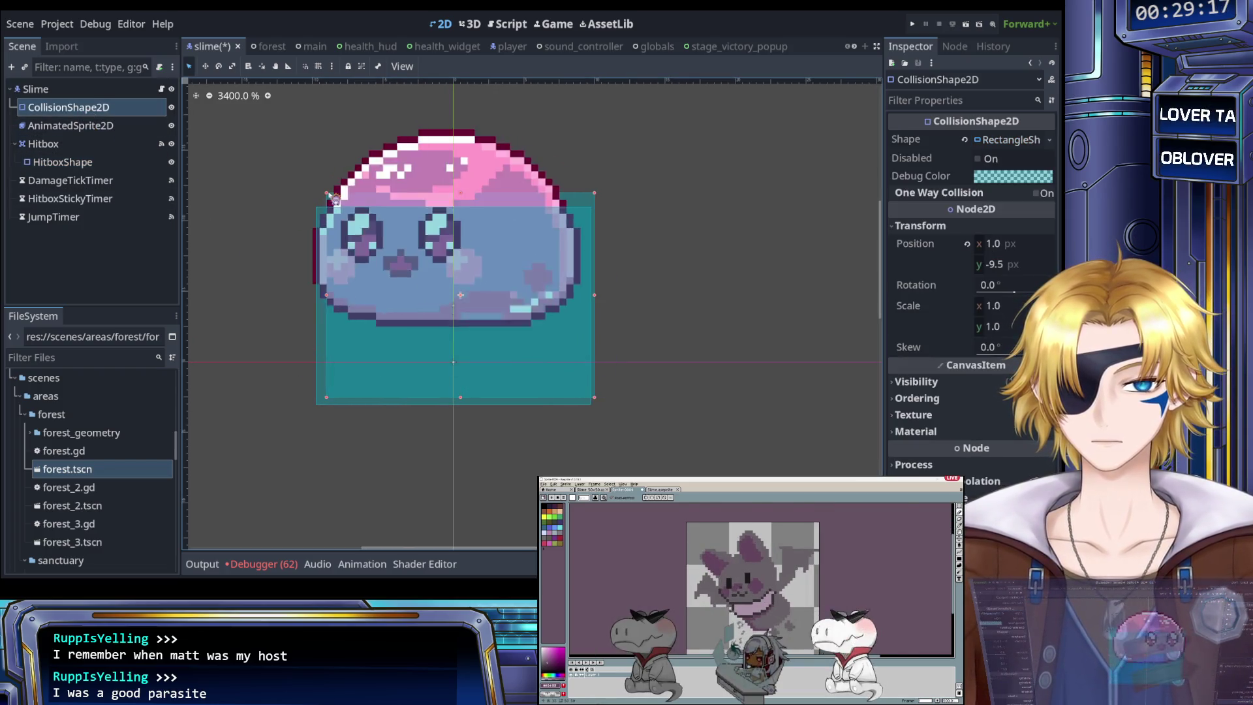
{"action": "left_click_drag", "start_coordinate": [327, 193], "coordinate": [326, 202]}
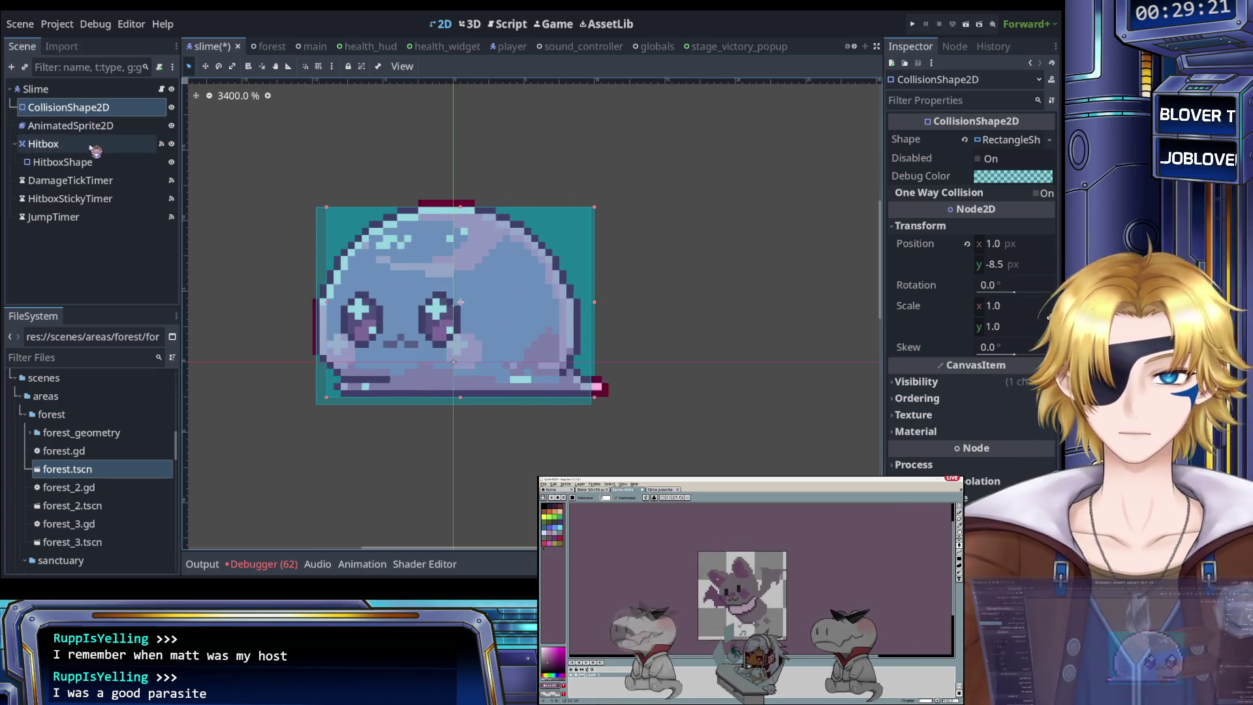
{"action": "left_click", "coordinate": [83, 165]}
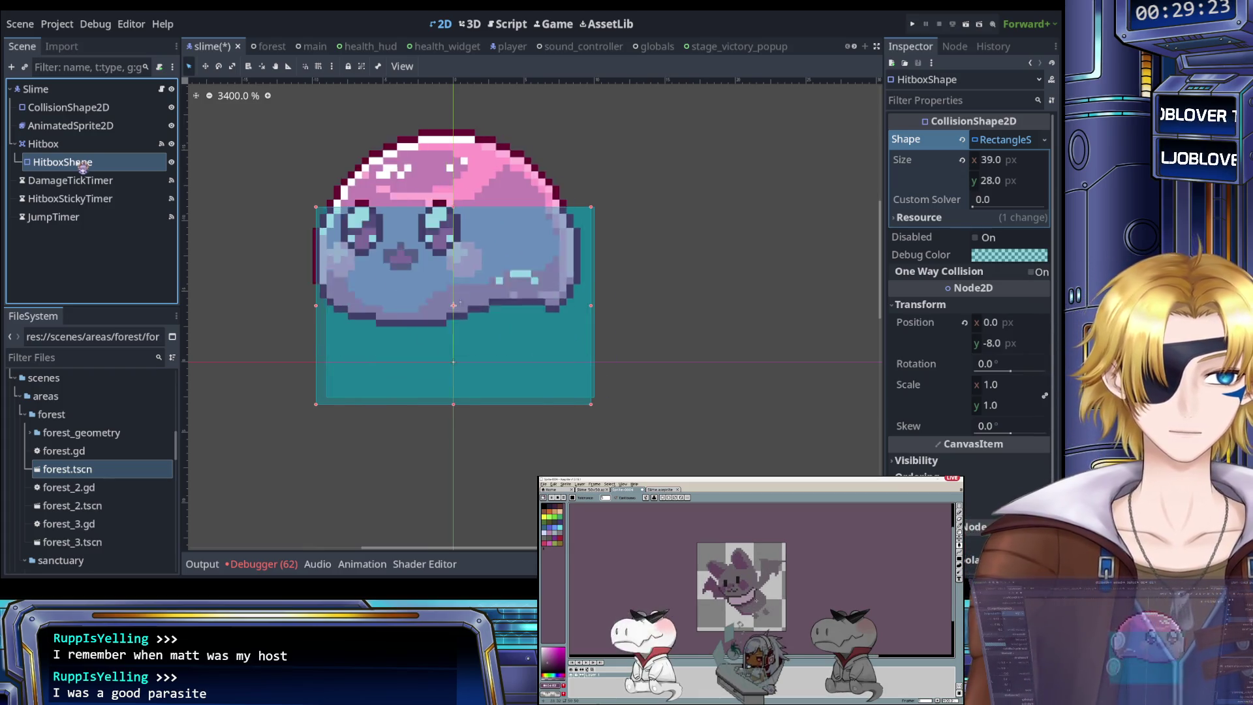
{"action": "left_click", "coordinate": [62, 108]}
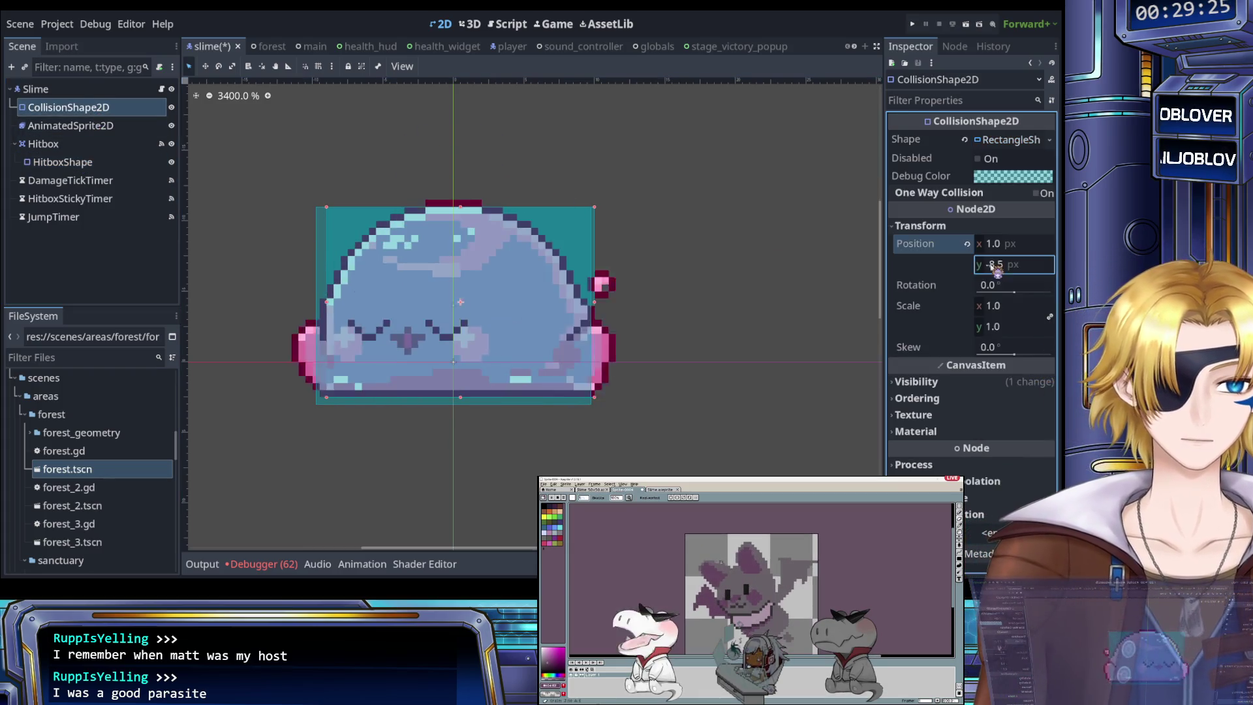
{"action": "left_click", "coordinate": [994, 264]}
{"action": "type", "text": "-8"}
{"action": "key", "text": "Return"}
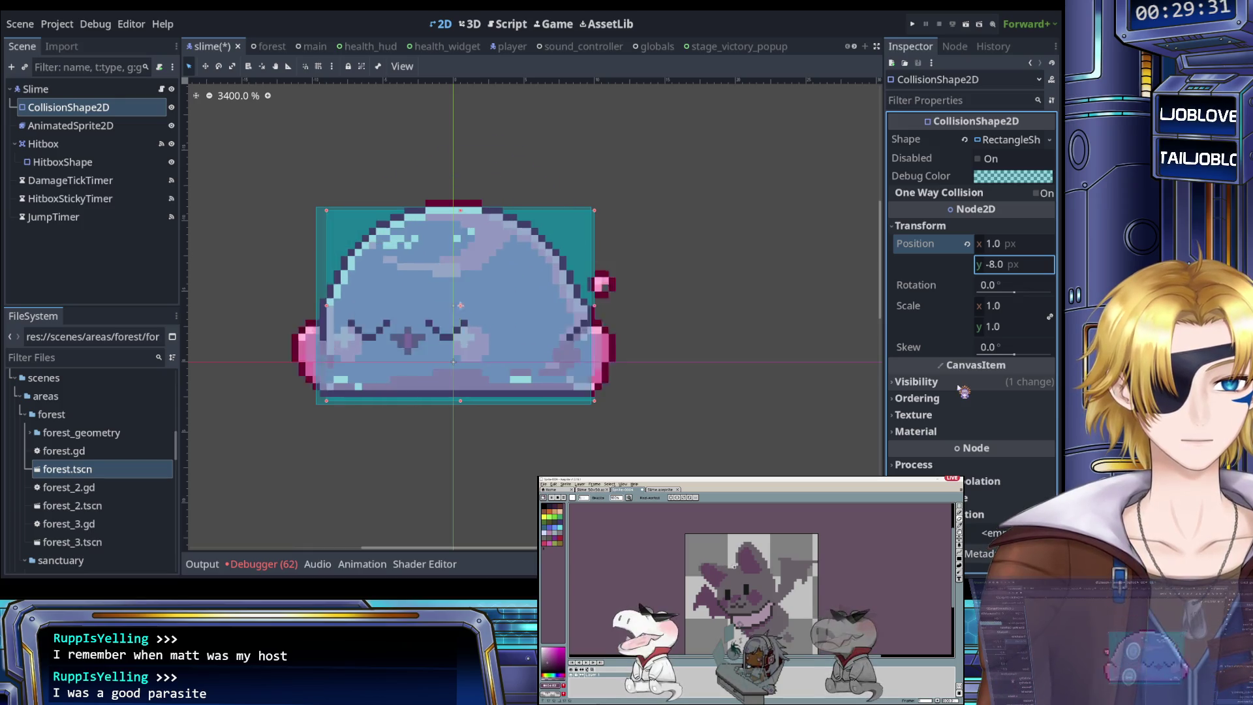
Step: Resize the body collision rectangle to 39 × 29 px
{"action": "left_click", "coordinate": [71, 126]}
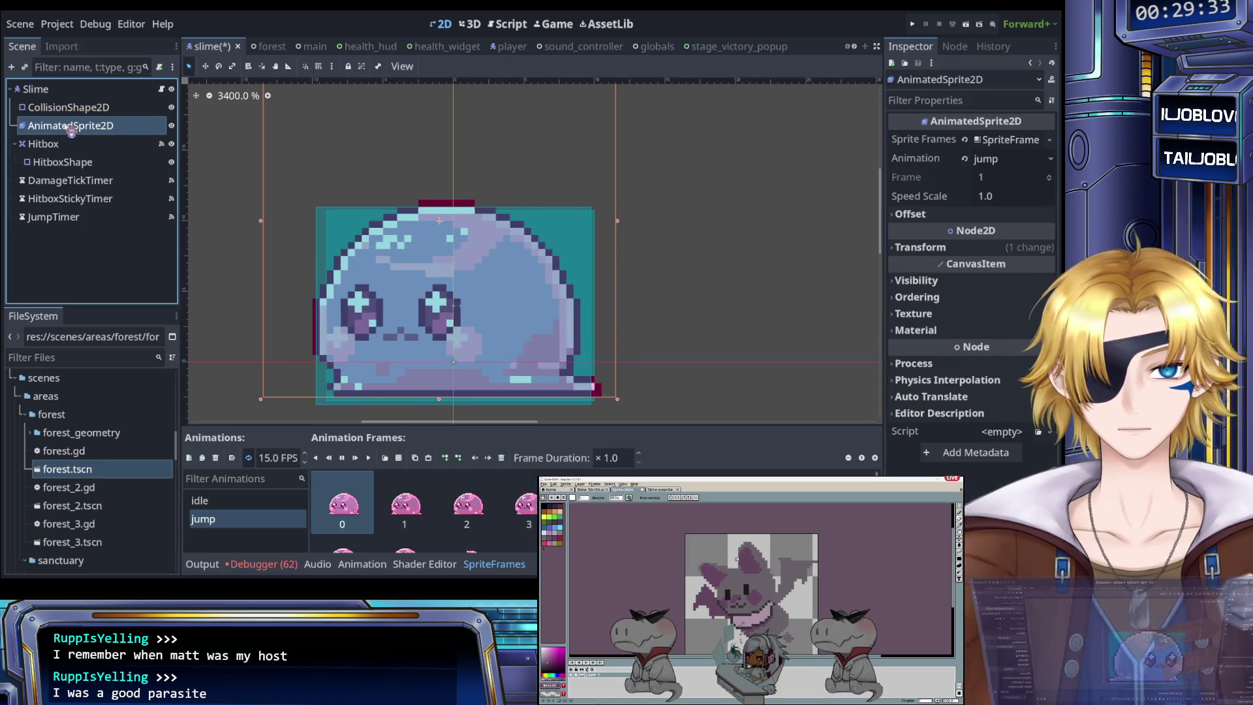
{"action": "left_click", "coordinate": [72, 164]}
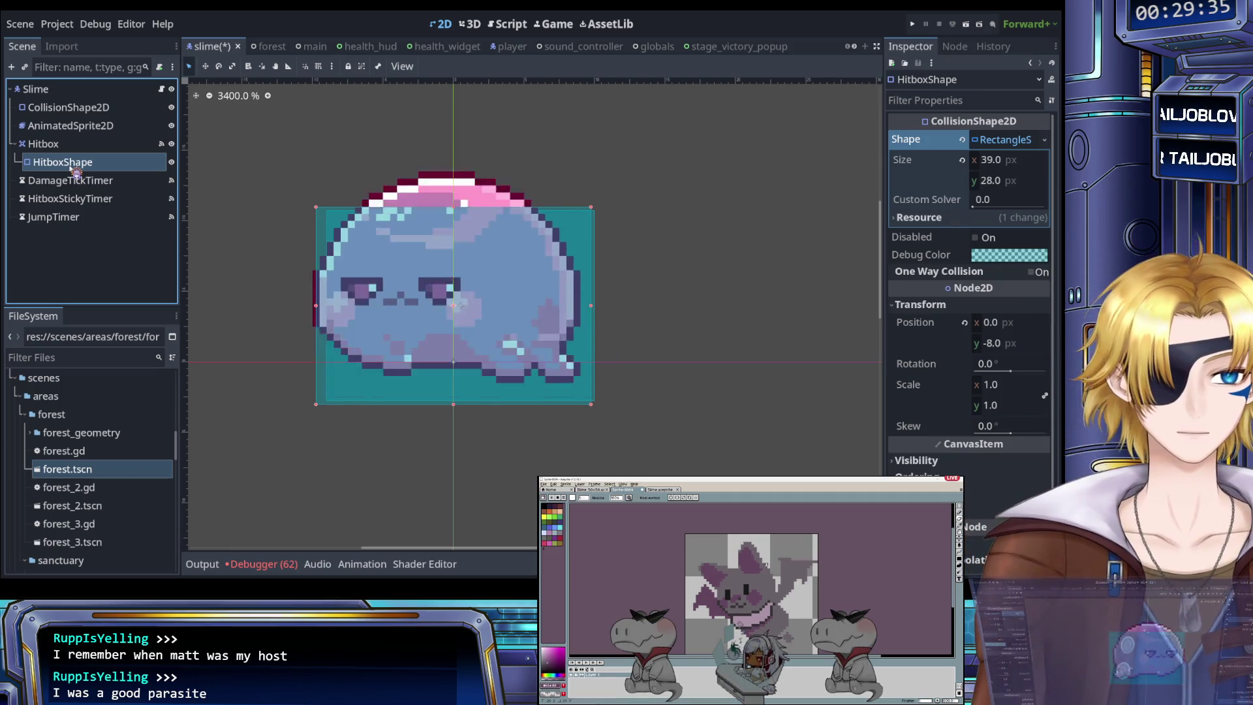
{"action": "left_click", "coordinate": [88, 110]}
{"action": "left_click", "coordinate": [85, 125]}
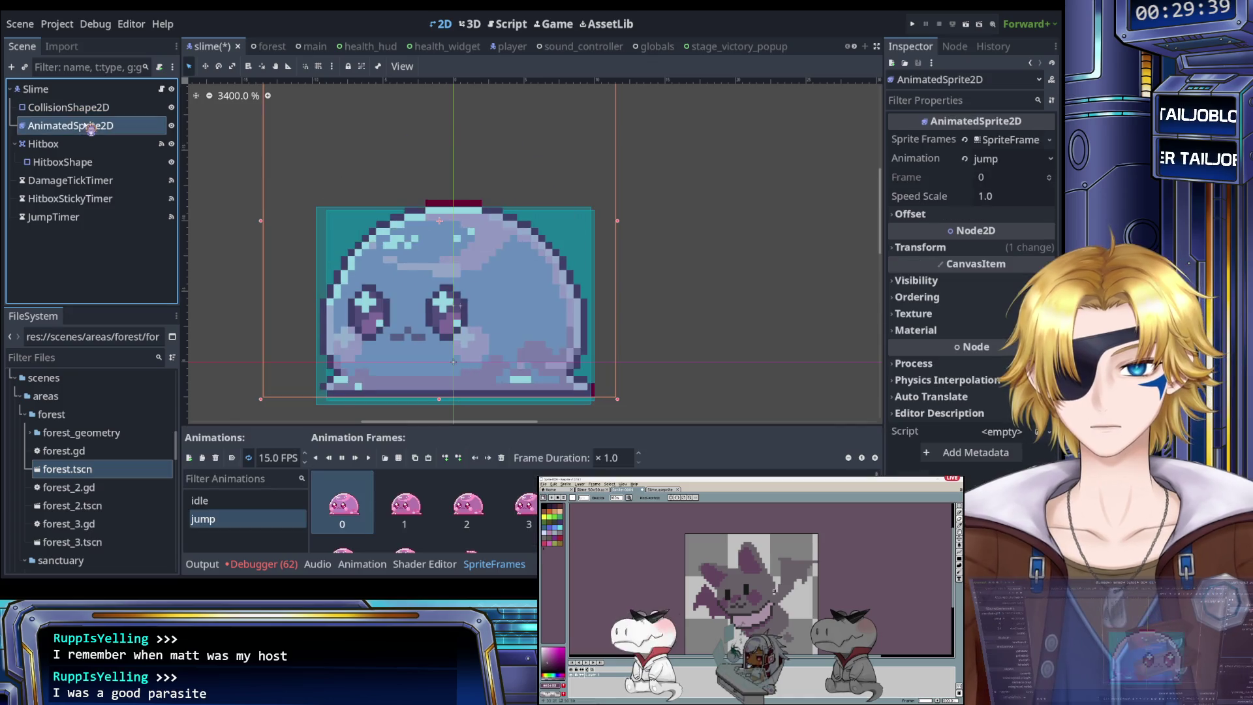
{"action": "left_click", "coordinate": [92, 108]}
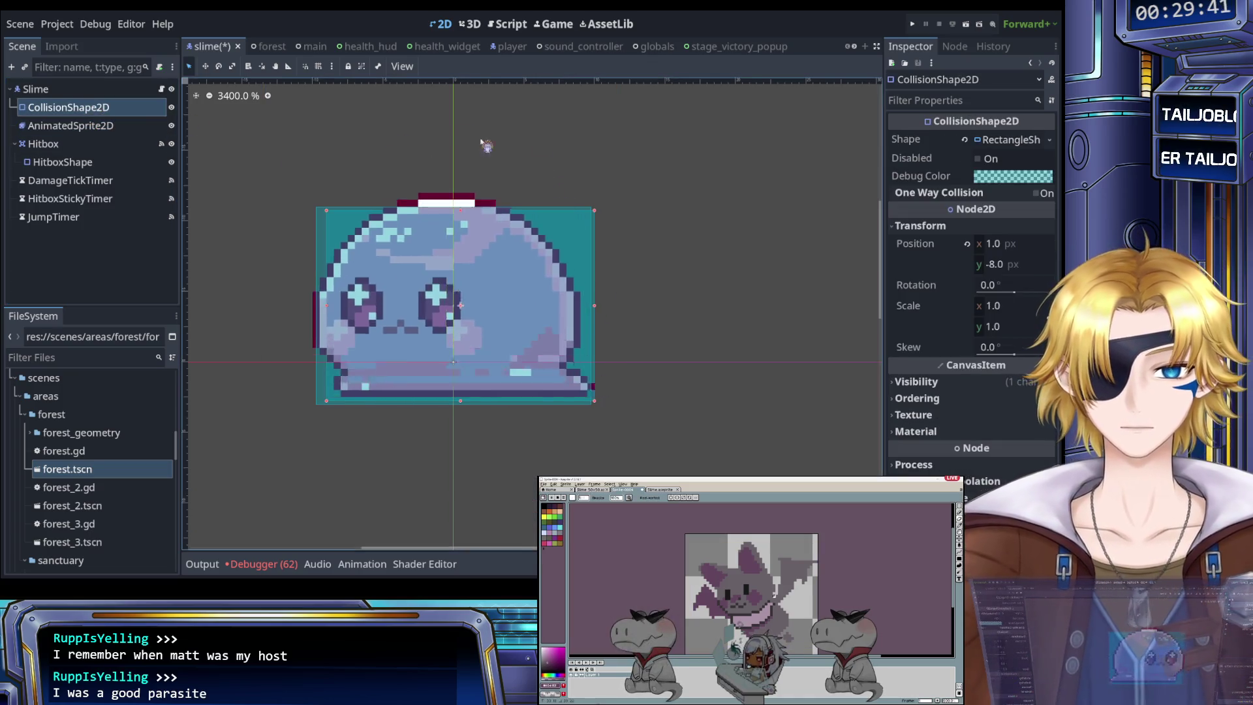
{"action": "left_click", "coordinate": [1008, 139]}
{"action": "left_click", "coordinate": [84, 162]}
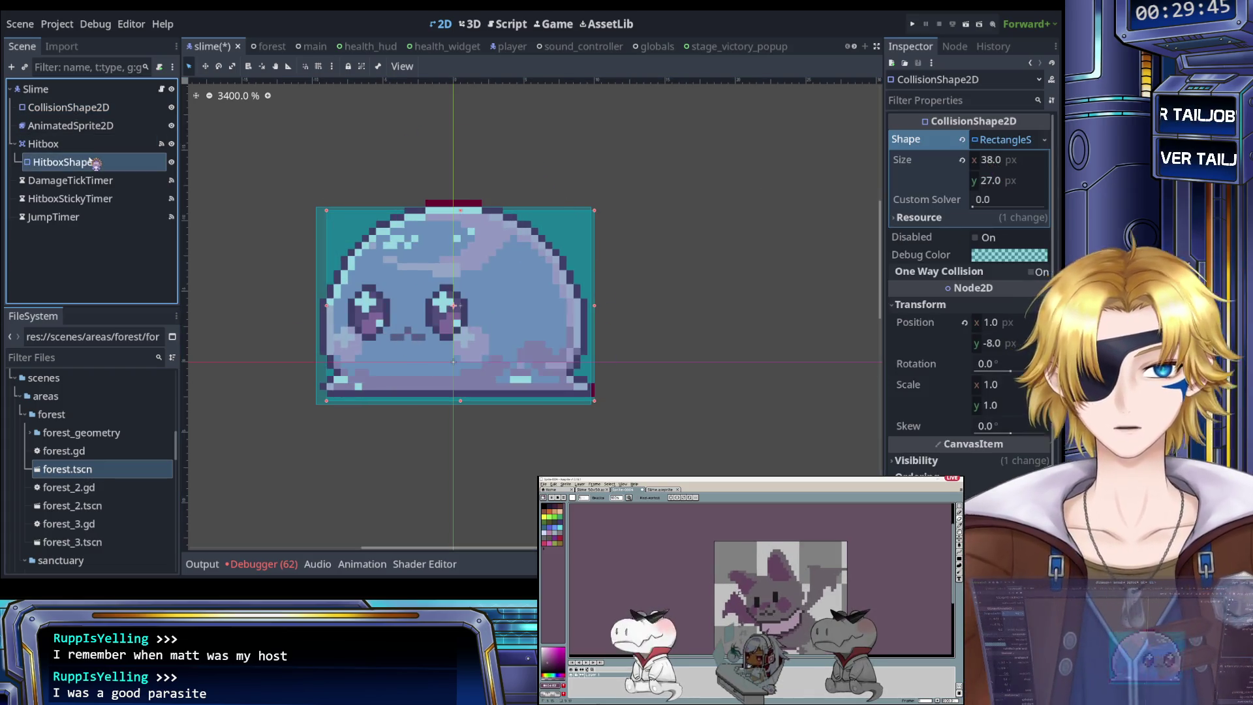
{"action": "left_click", "coordinate": [95, 107]}
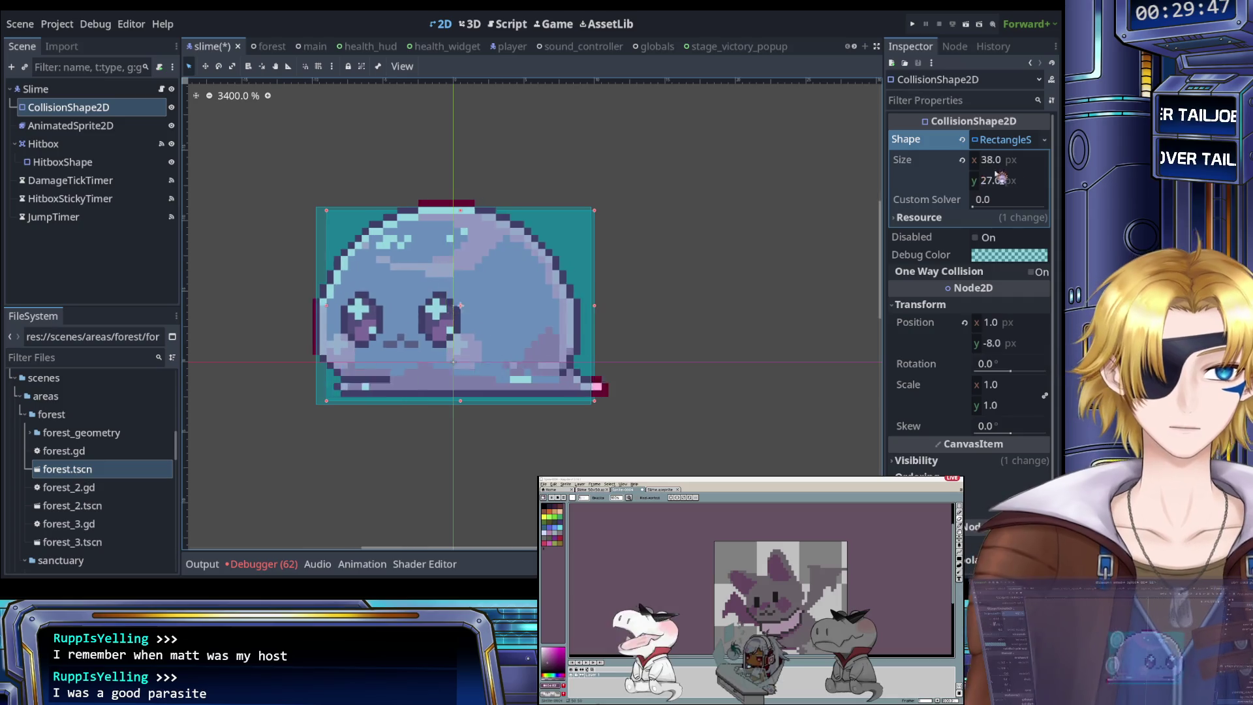
{"action": "left_click", "coordinate": [989, 160]}
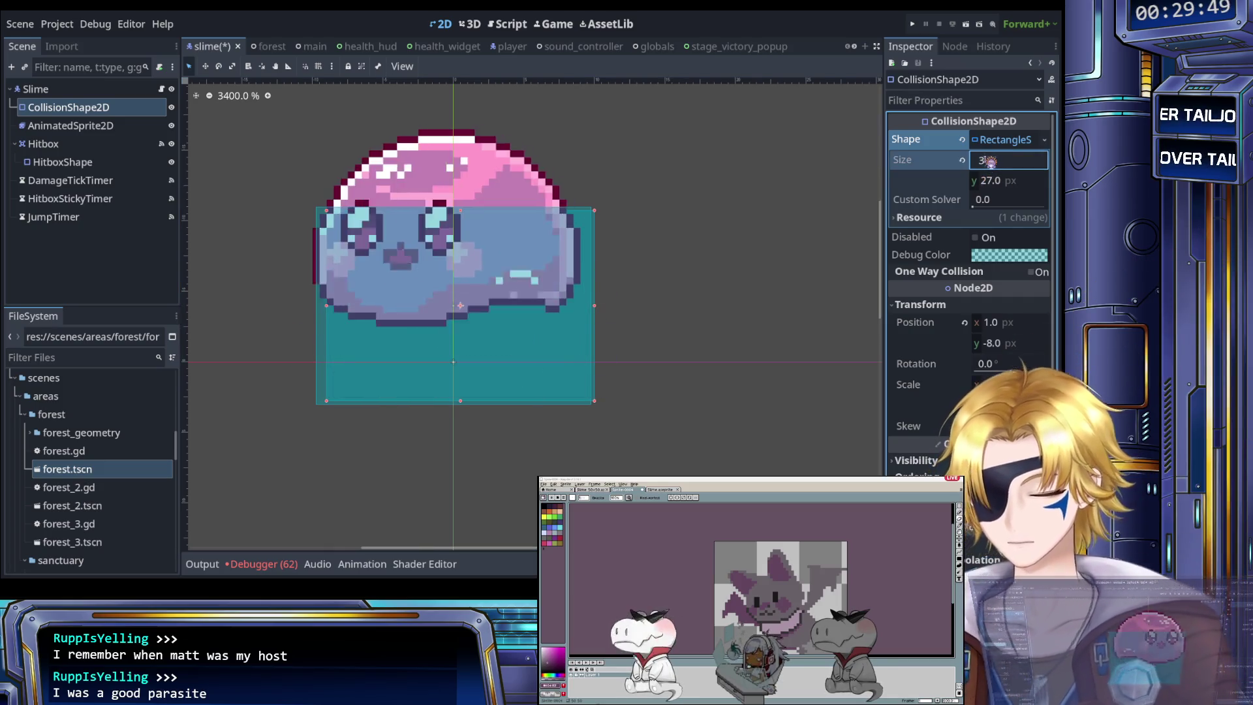
{"action": "type", "text": "9"}
{"action": "key", "text": "Return"}
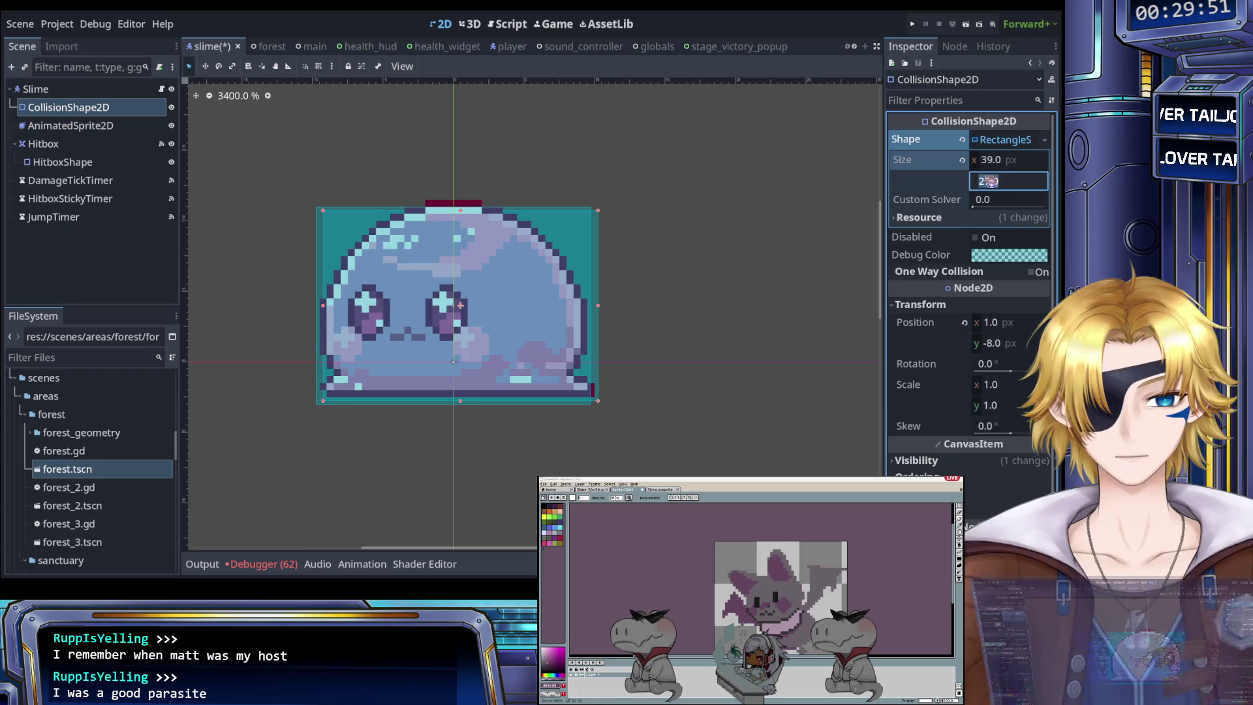
{"action": "type", "text": "29"}
{"action": "key", "text": "Return"}
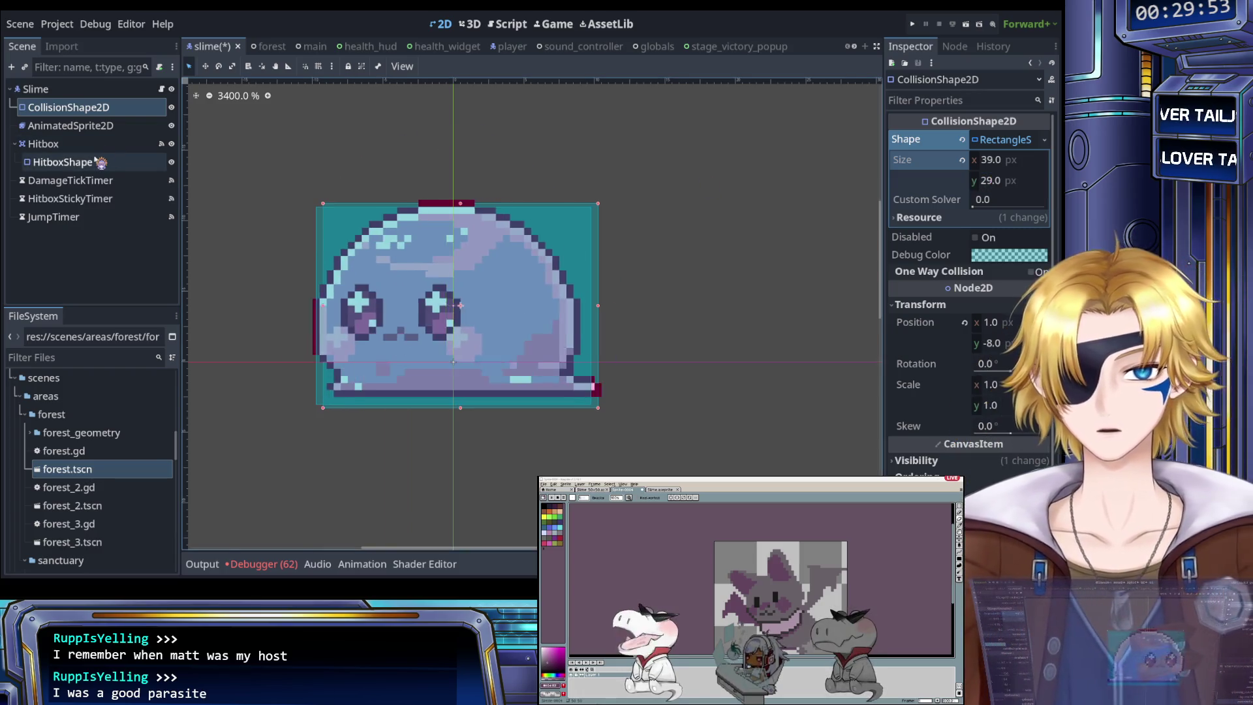
Step: Set the body collision shape's height to 28 px to match the hitbox shape
{"action": "left_click", "coordinate": [99, 162]}
{"action": "left_click", "coordinate": [85, 125]}
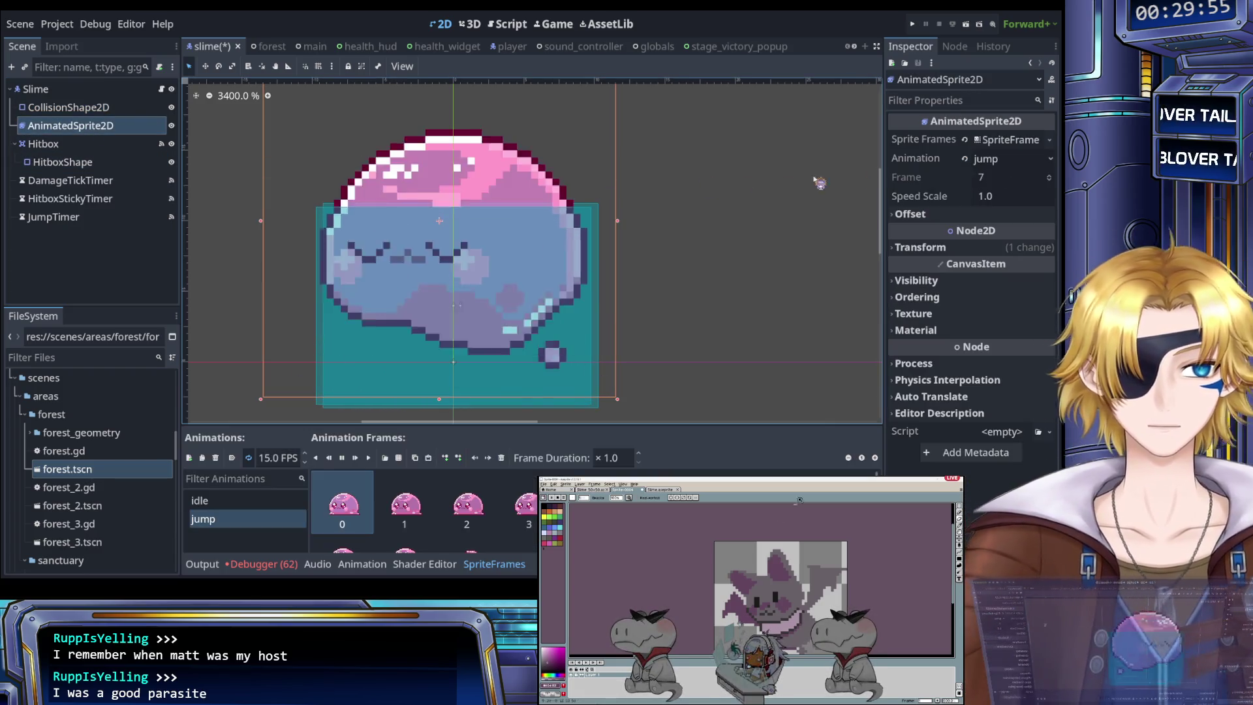
{"action": "left_click", "coordinate": [59, 90]}
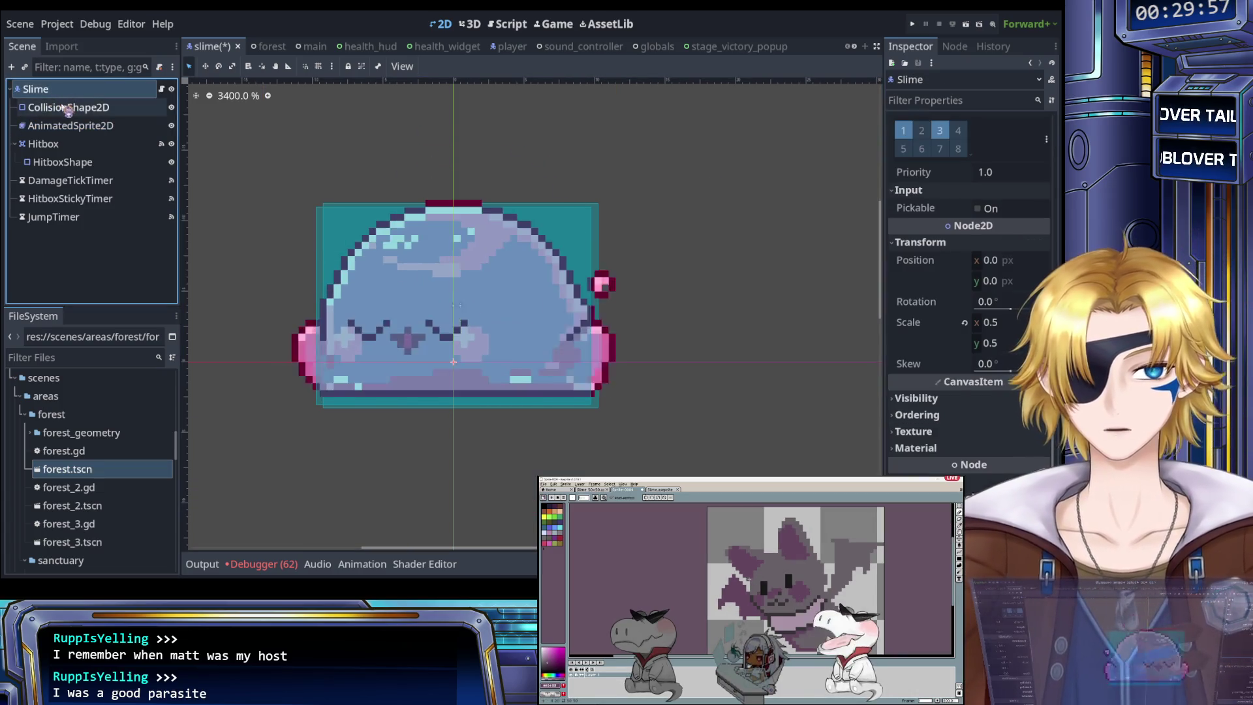
{"action": "left_click", "coordinate": [69, 107]}
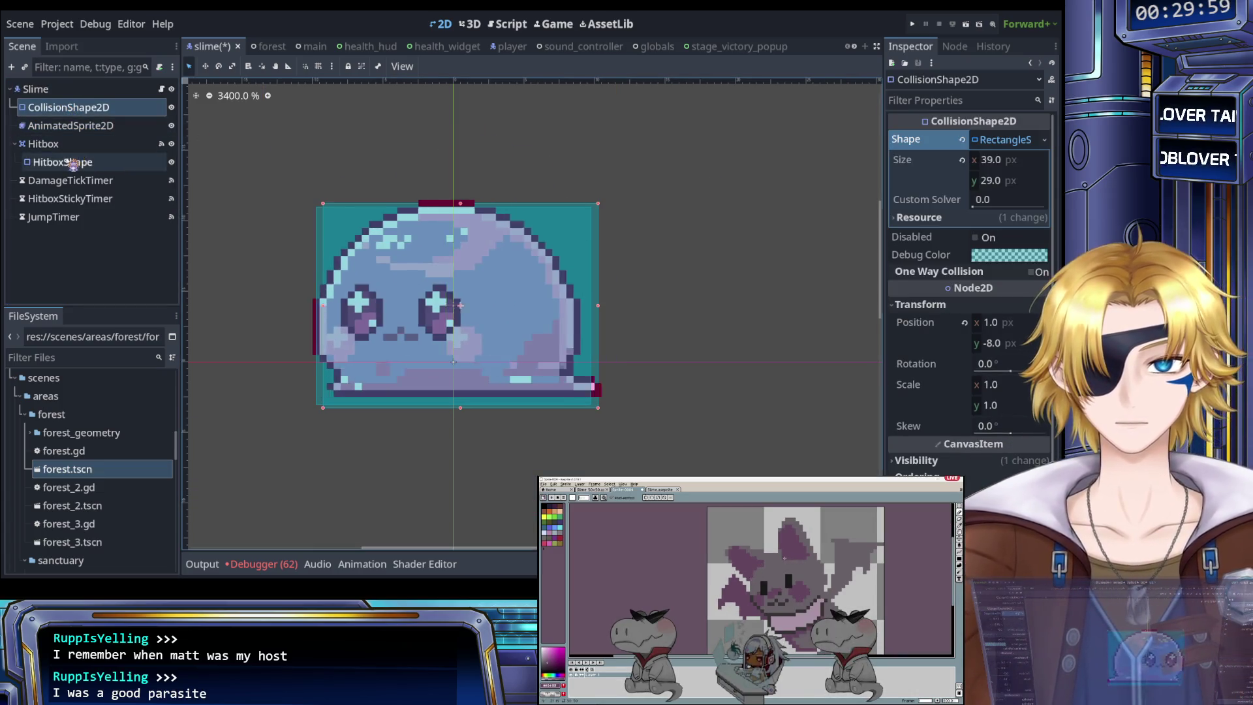
{"action": "left_click", "coordinate": [993, 182]}
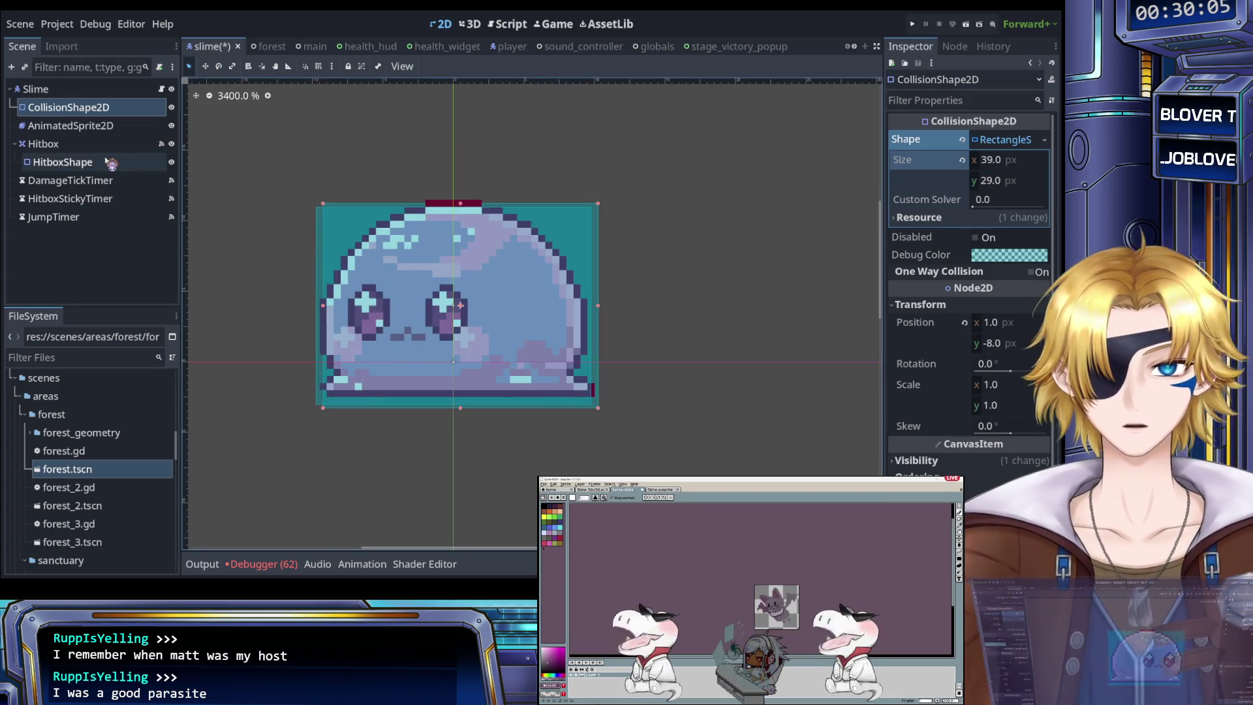
{"action": "left_click", "coordinate": [63, 162]}
{"action": "left_click", "coordinate": [83, 125]}
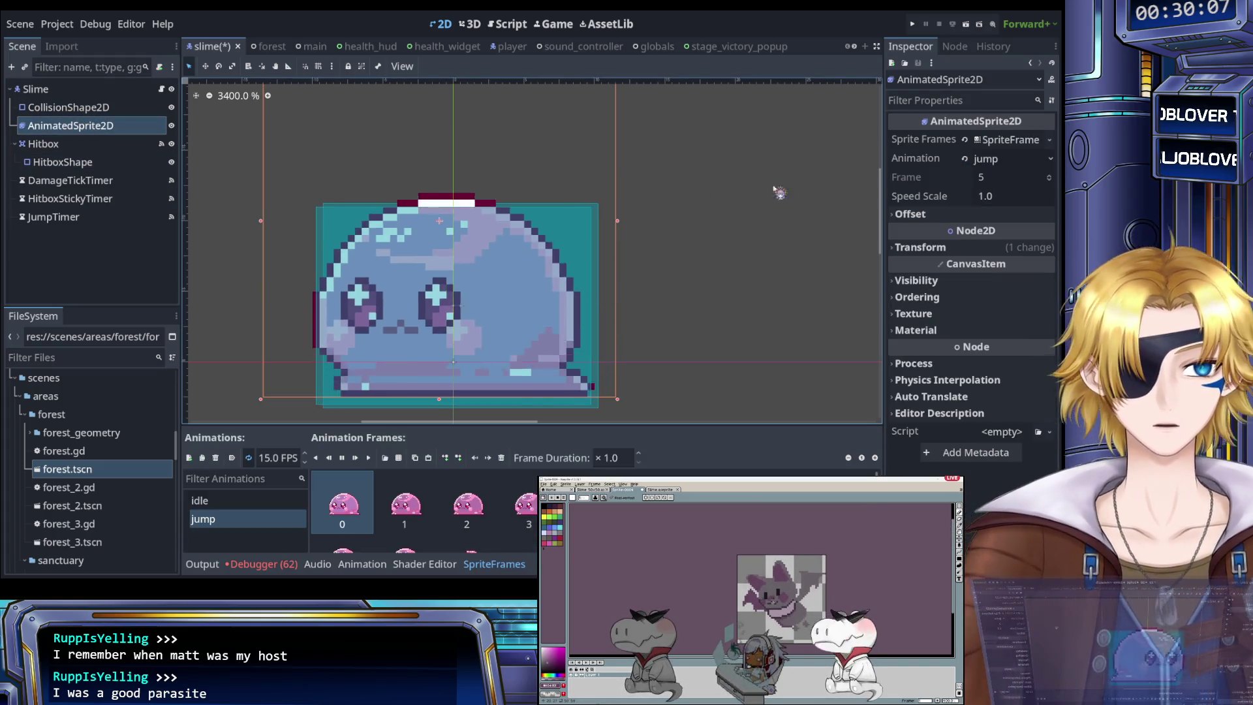
{"action": "left_click", "coordinate": [69, 107]}
{"action": "left_click", "coordinate": [993, 182]}
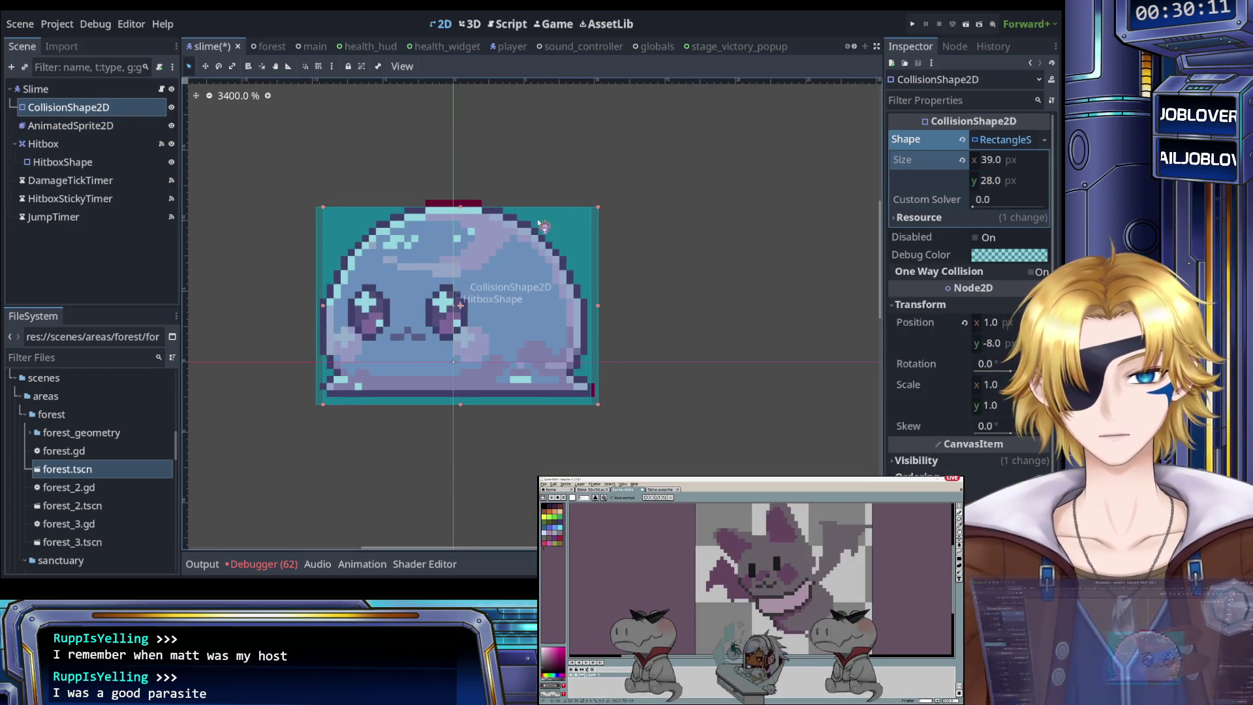
Step: Set the body collision shape's Position x to 0, checking it against the hitbox
{"action": "left_click", "coordinate": [52, 163]}
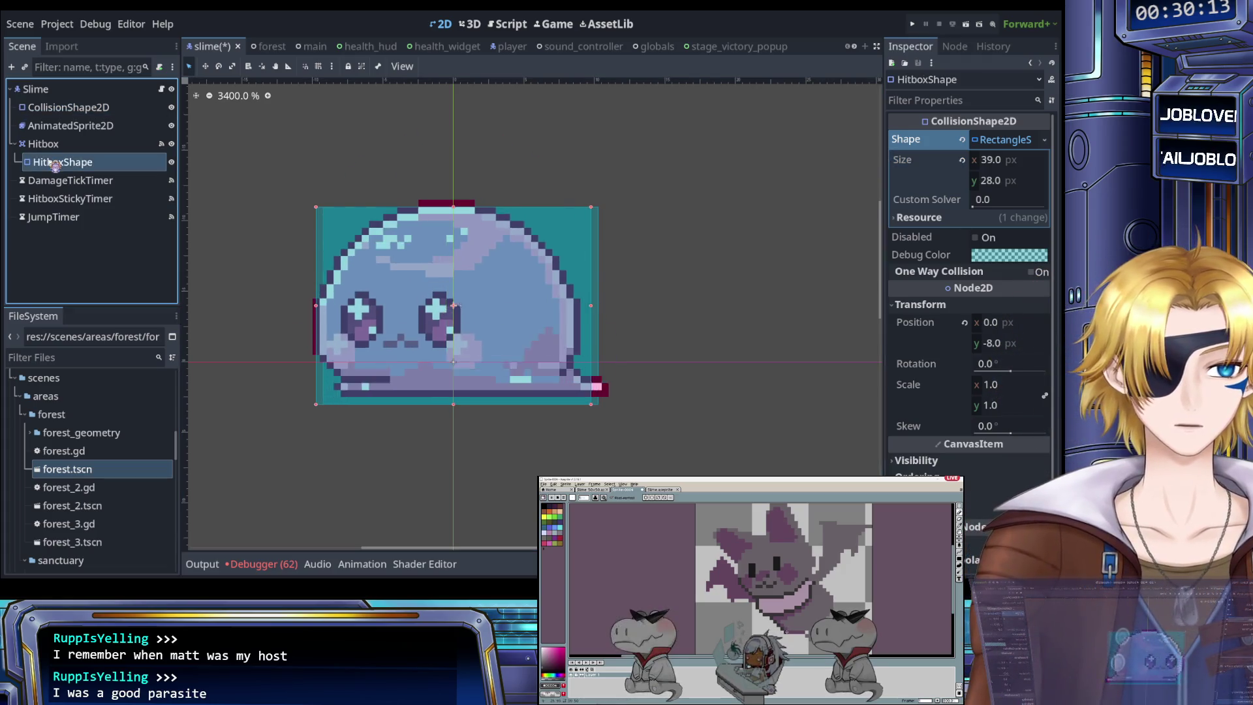
{"action": "left_click", "coordinate": [77, 108]}
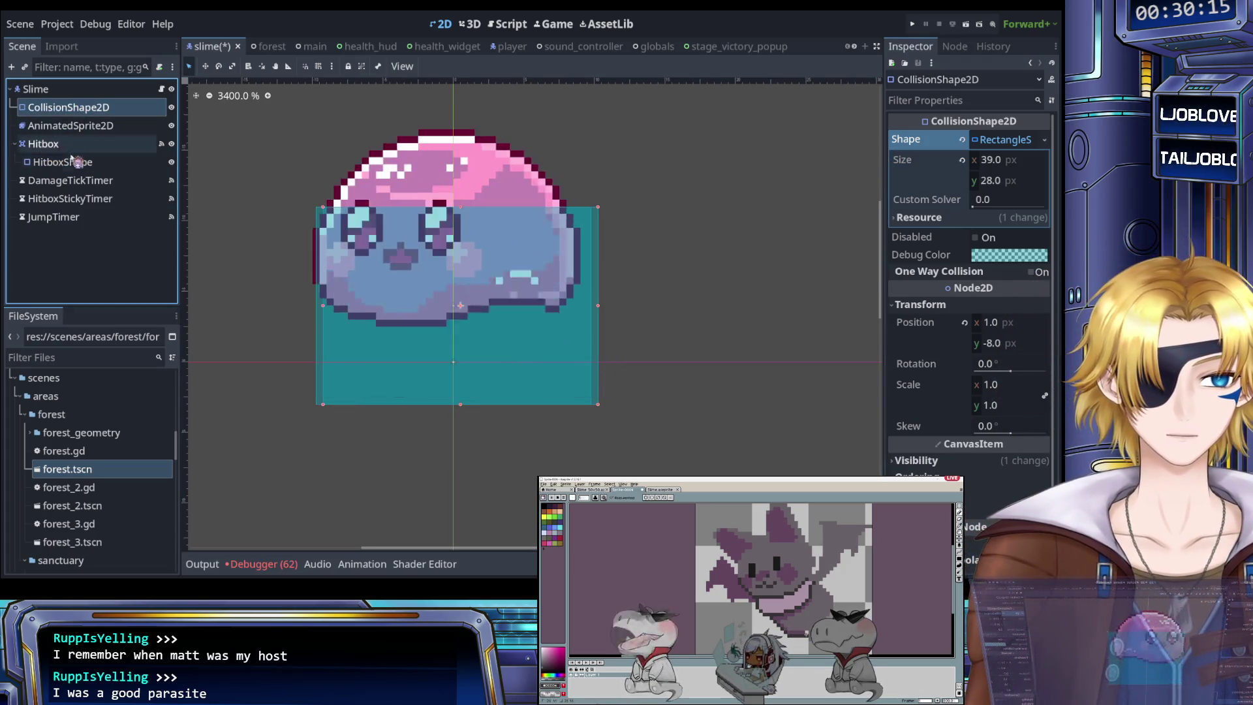
{"action": "left_click", "coordinate": [80, 164]}
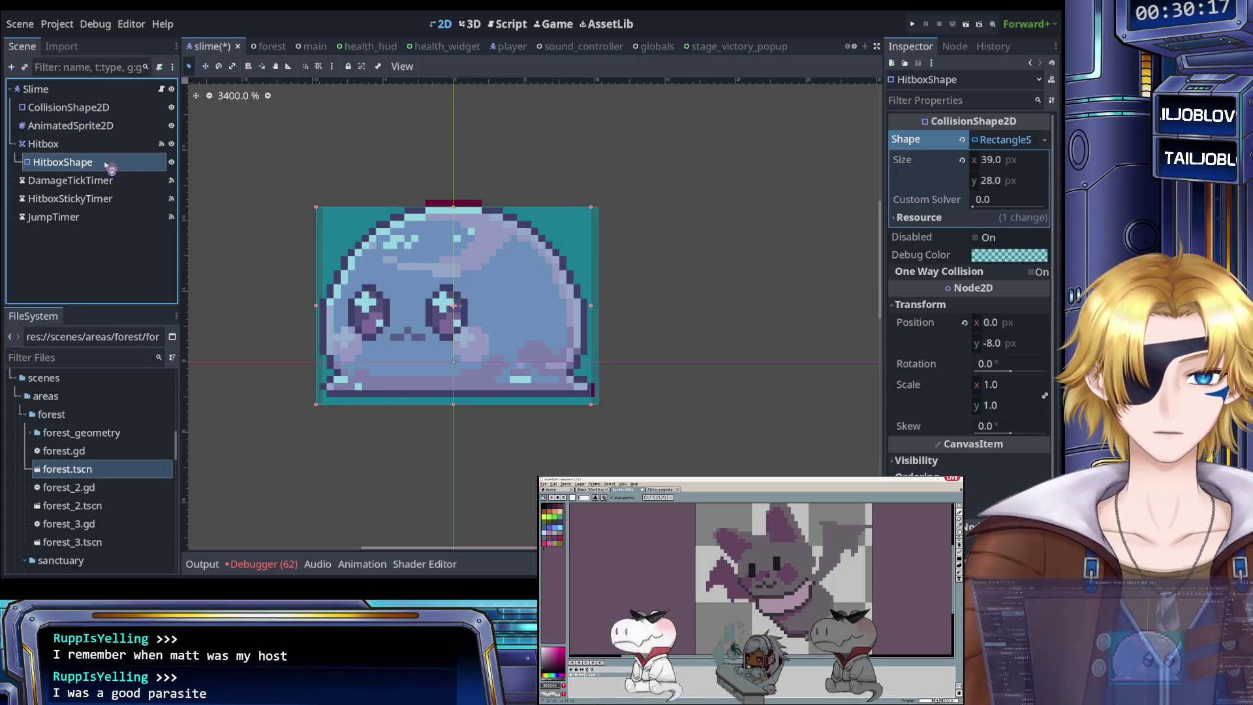
{"action": "left_click", "coordinate": [84, 112]}
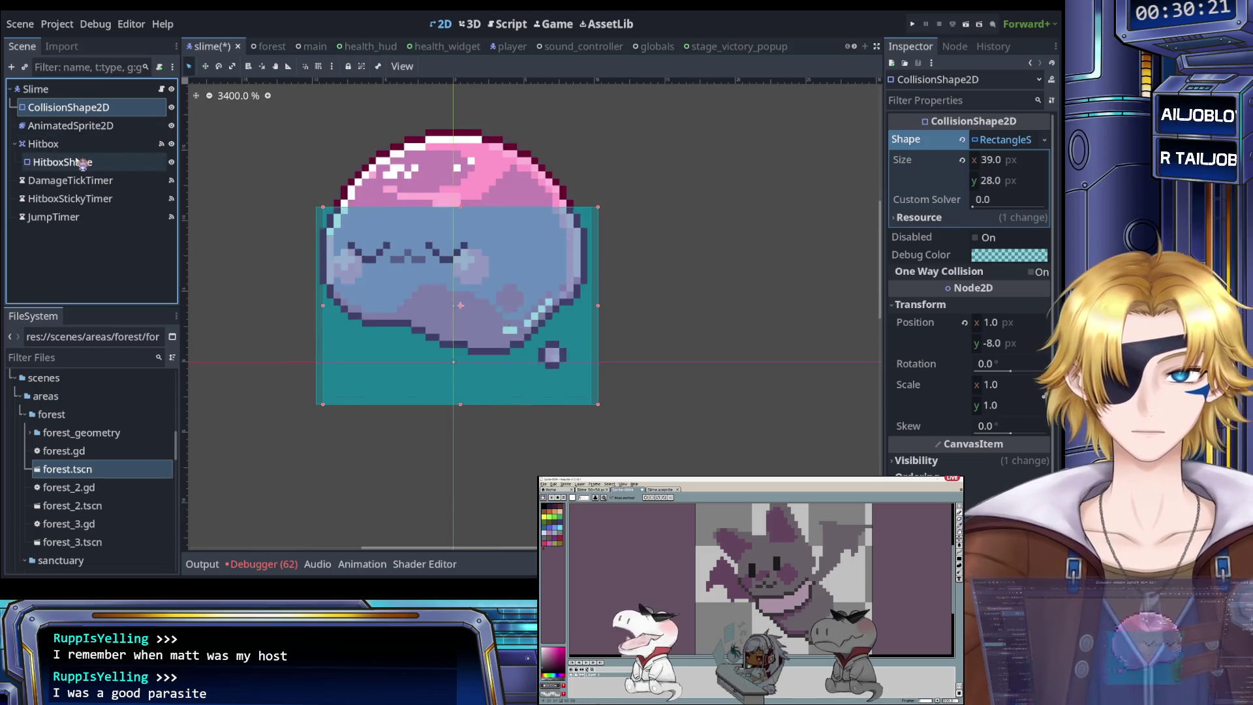
{"action": "left_click", "coordinate": [81, 163]}
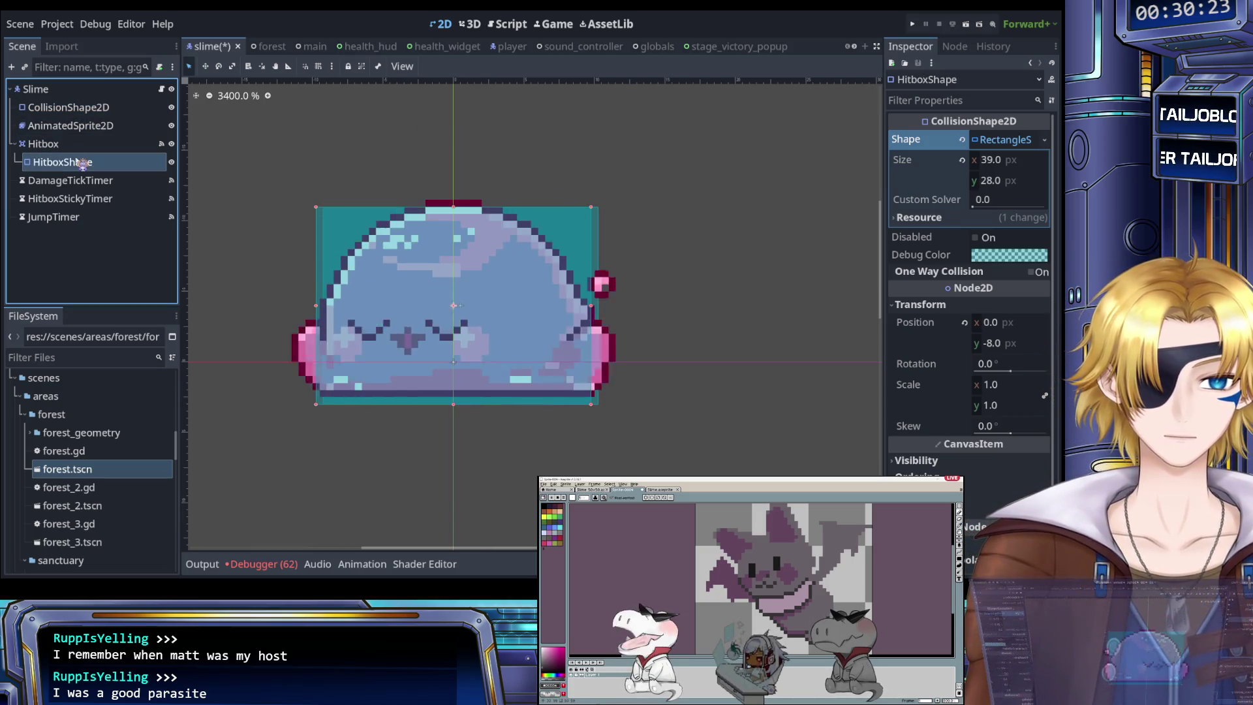
{"action": "left_click", "coordinate": [82, 114]}
{"action": "left_click", "coordinate": [993, 322]}
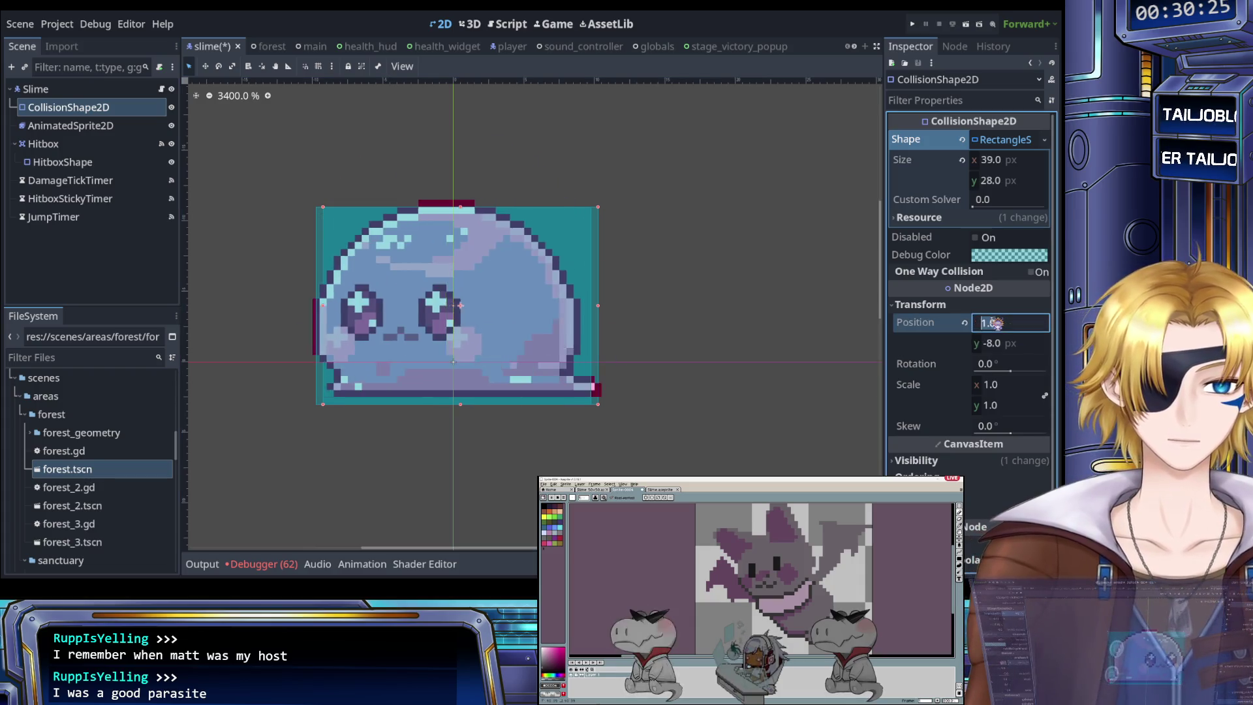
{"action": "key", "text": "Return"}
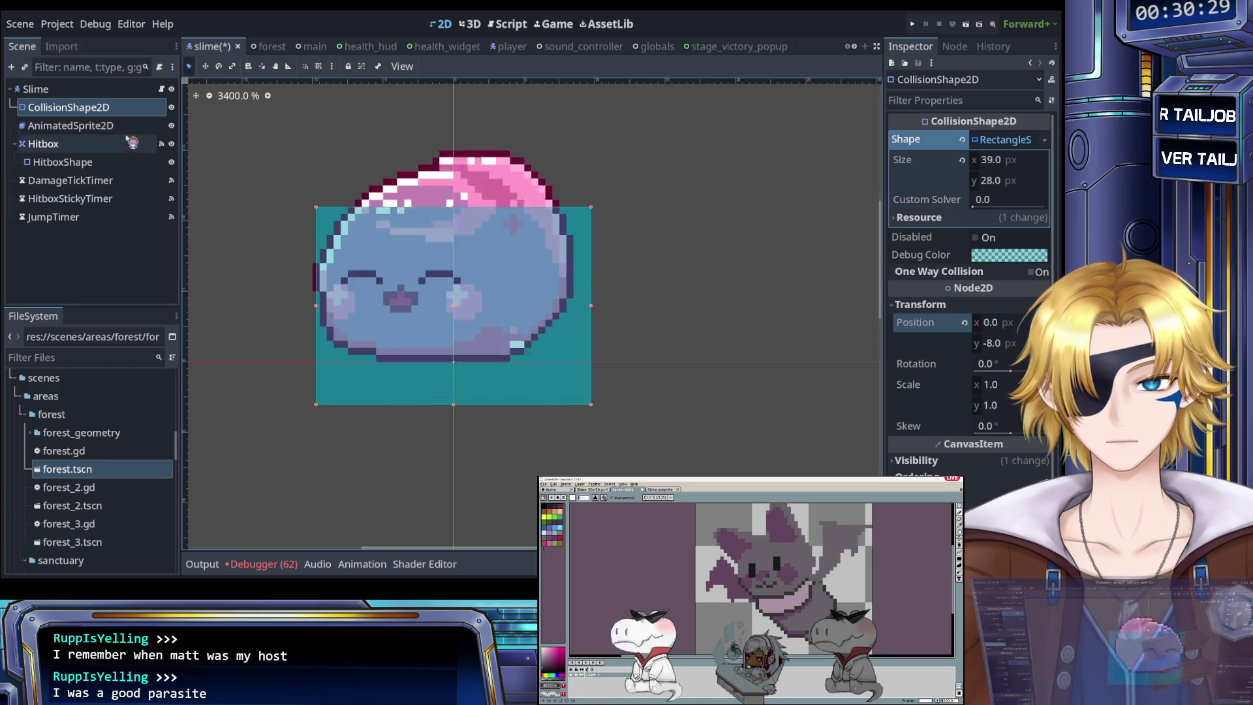
{"action": "left_click", "coordinate": [90, 169]}
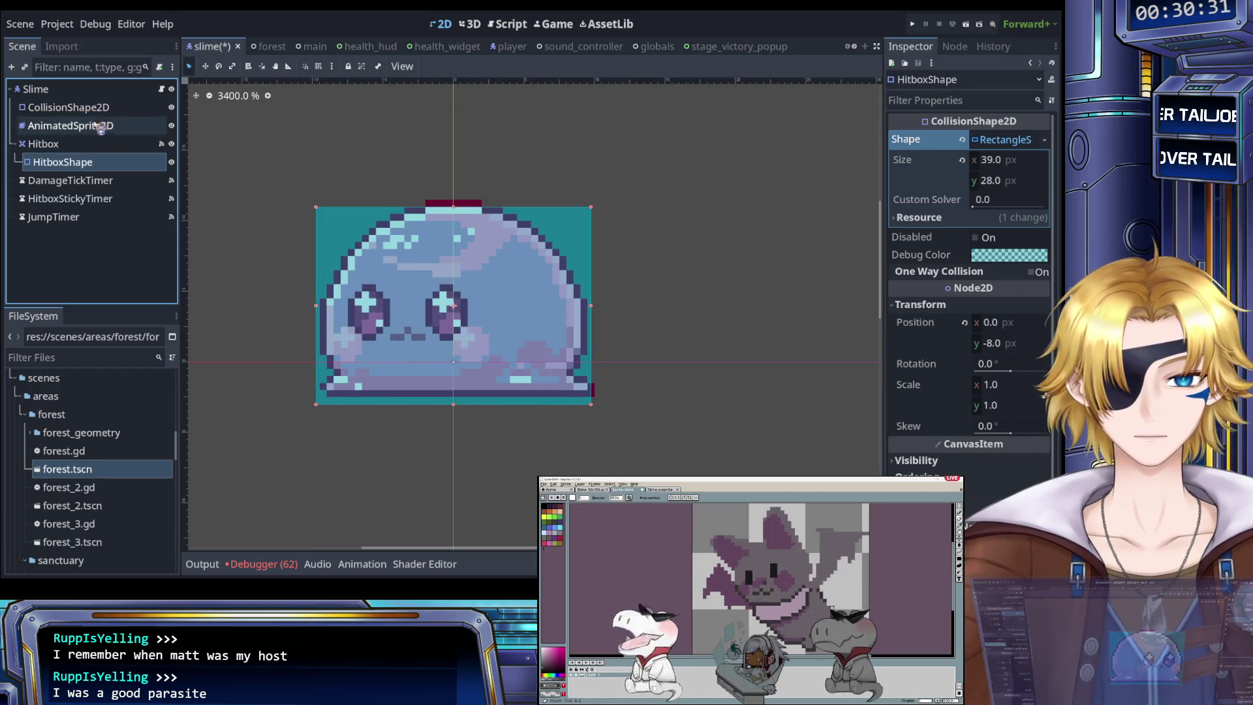
{"action": "left_click", "coordinate": [98, 107]}
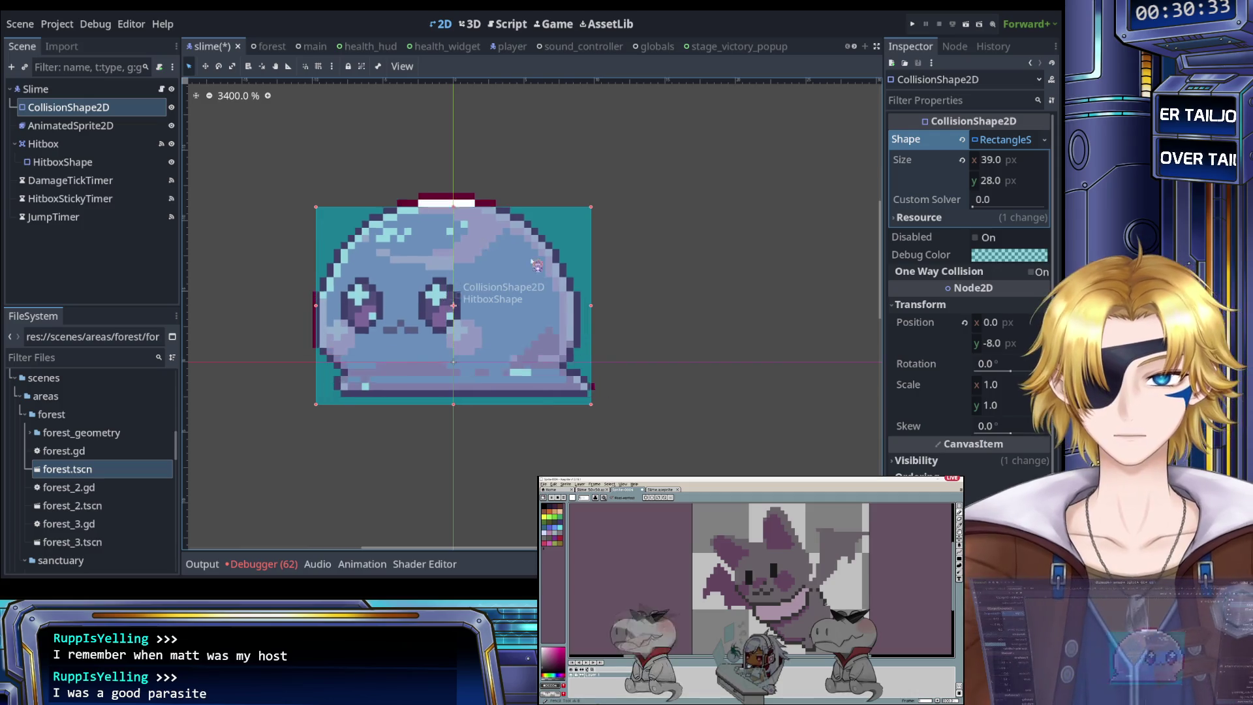
Step: Set the body collision shape's Position y to -7 and adjust the hitbox's vertical offset
{"action": "left_click", "coordinate": [990, 343]}
{"action": "type", "text": "-7"}
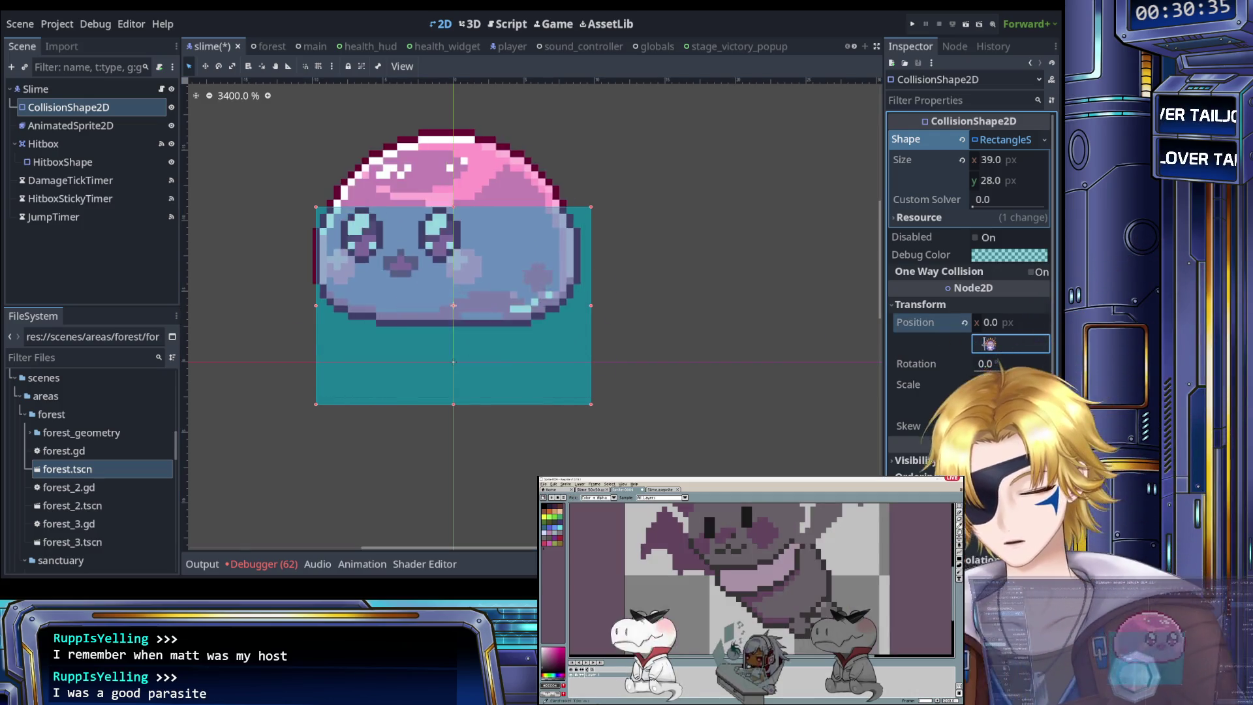
{"action": "key", "text": "Return"}
{"action": "left_click", "coordinate": [997, 347]}
{"action": "type", "text": "-9"}
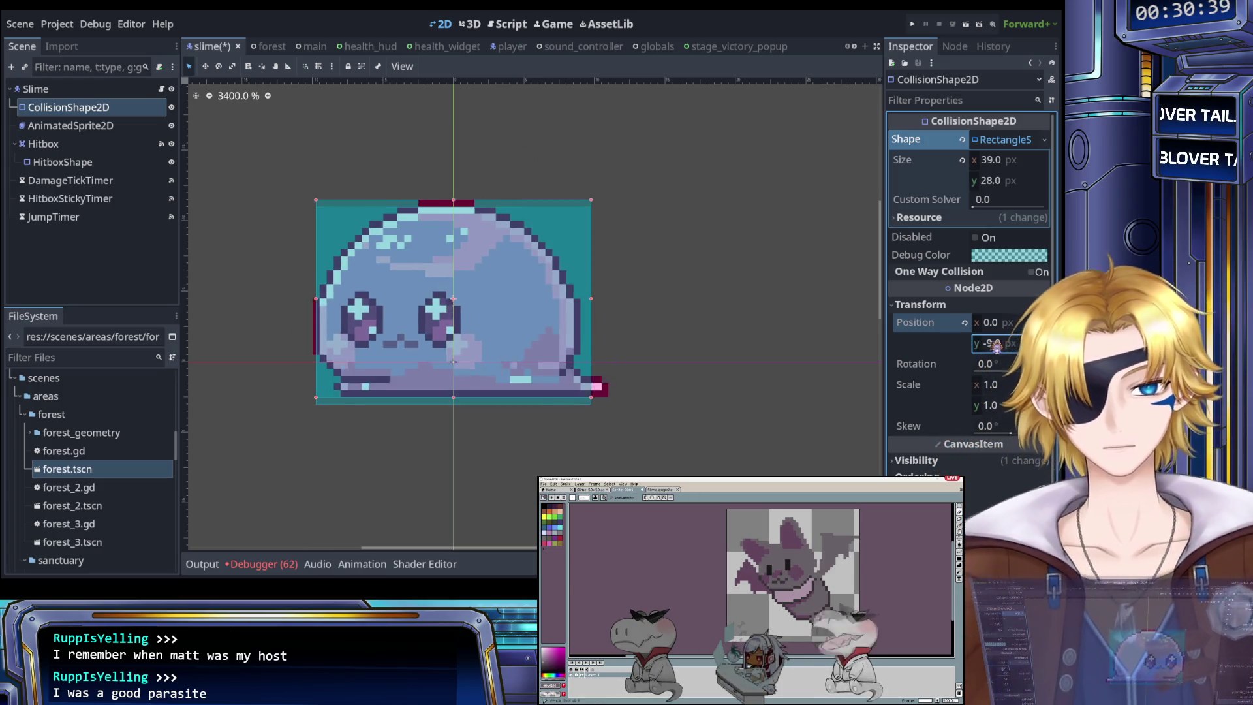
{"action": "left_click", "coordinate": [62, 162]}
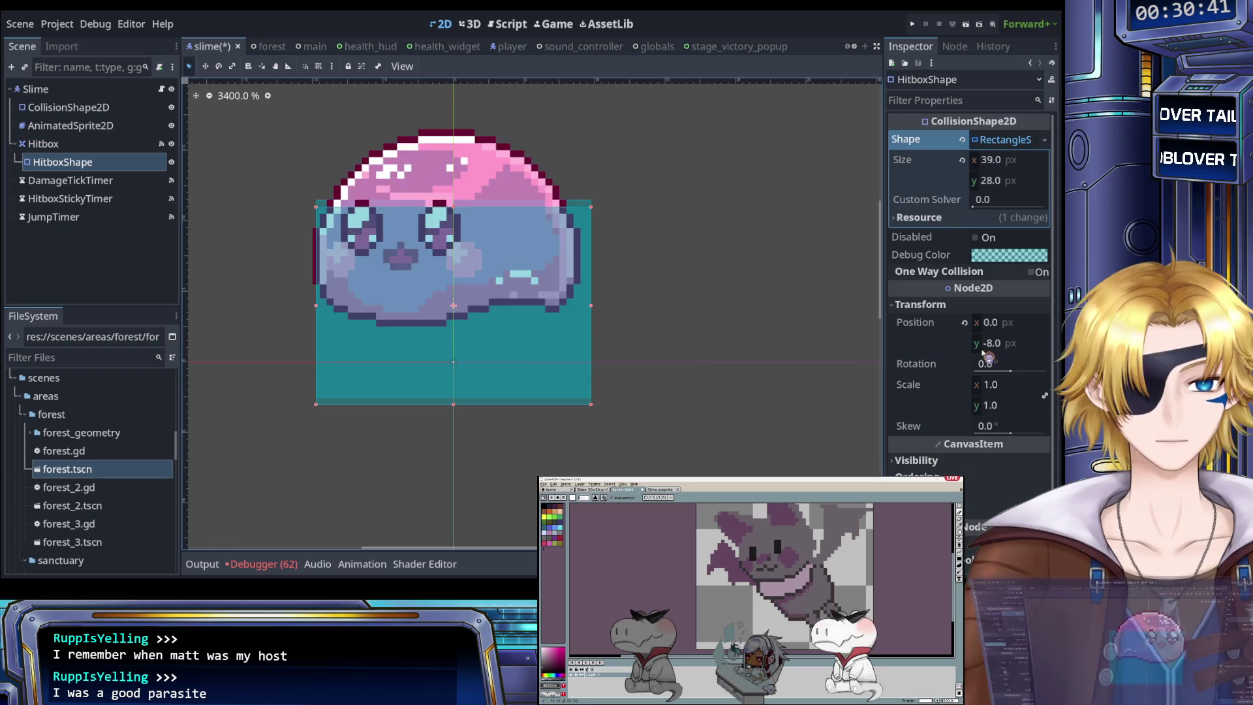
{"action": "left_click", "coordinate": [992, 344]}
{"action": "type", "text": "-9"}
{"action": "key", "text": "Return"}
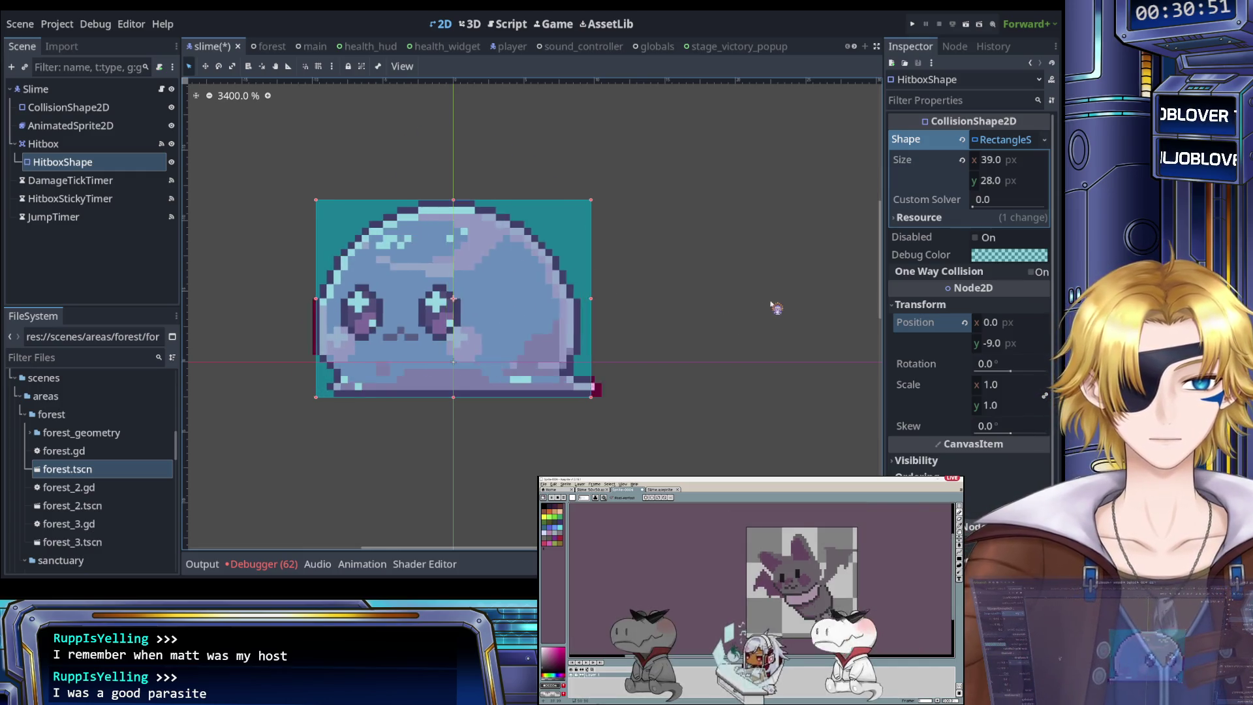
Step: Save the slime scene and launch the game
{"action": "left_click", "coordinate": [718, 304]}
{"action": "scroll", "coordinate": [665, 305], "scroll_direction": "down", "scroll_amount": 3}
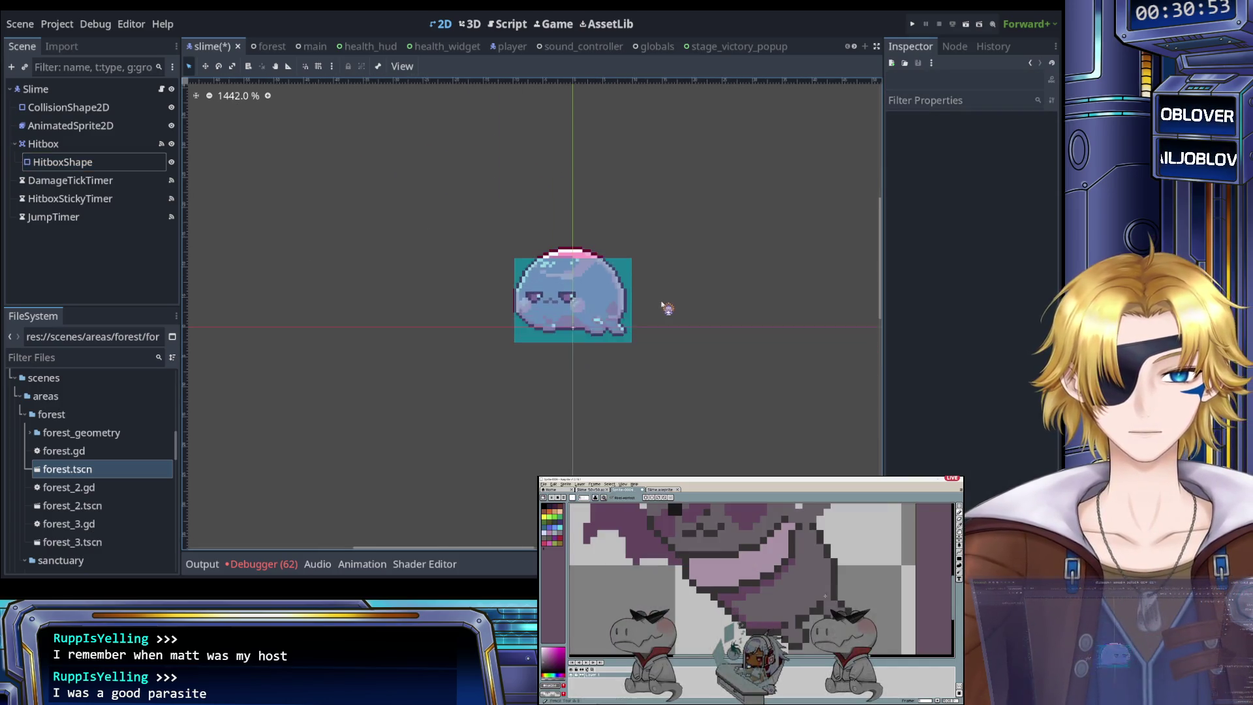
{"action": "scroll", "coordinate": [677, 302], "scroll_direction": "up", "scroll_amount": 3}
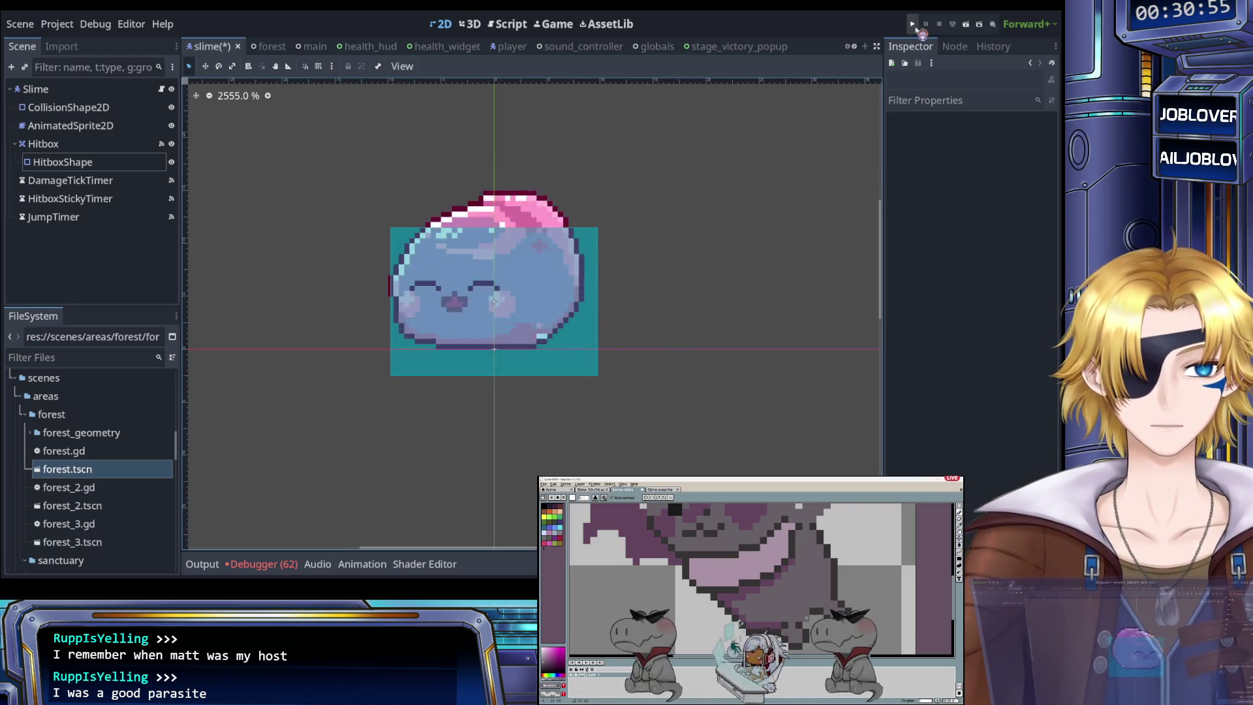
{"action": "left_click", "coordinate": [914, 25]}
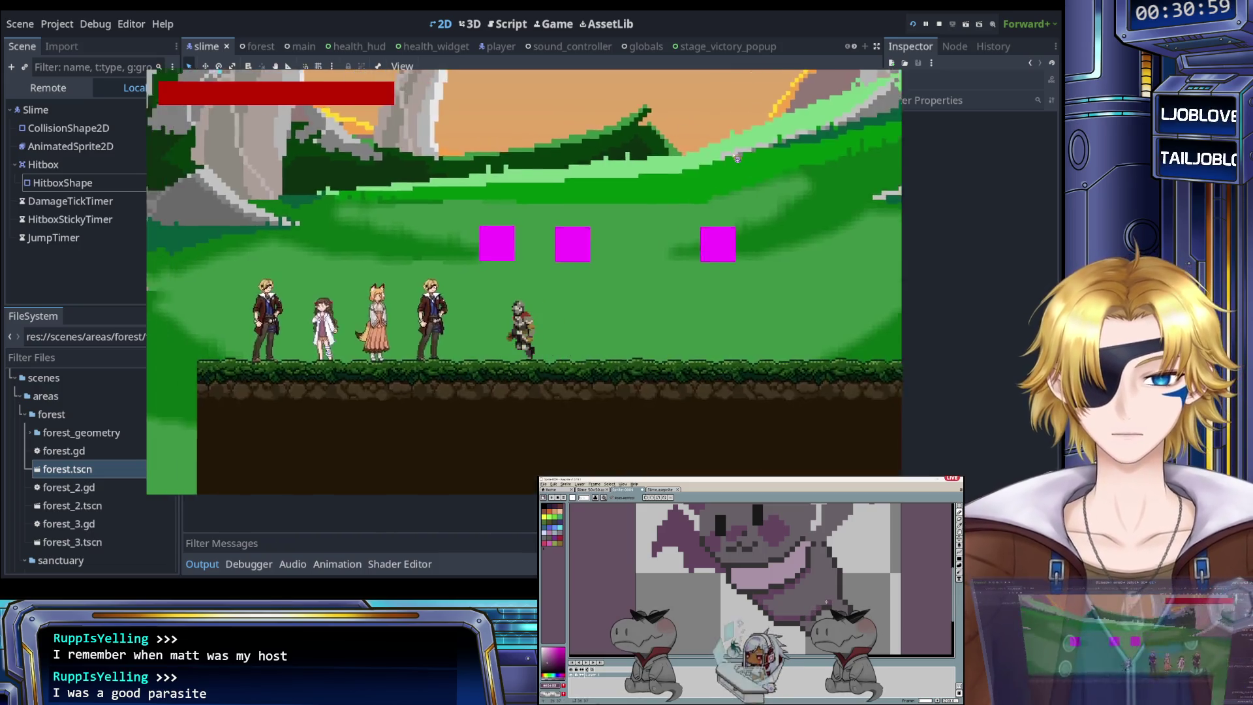
Step: Walk the player left and right, attack the slimes with J, then stop the game
{"action": "key", "text": "Right"}
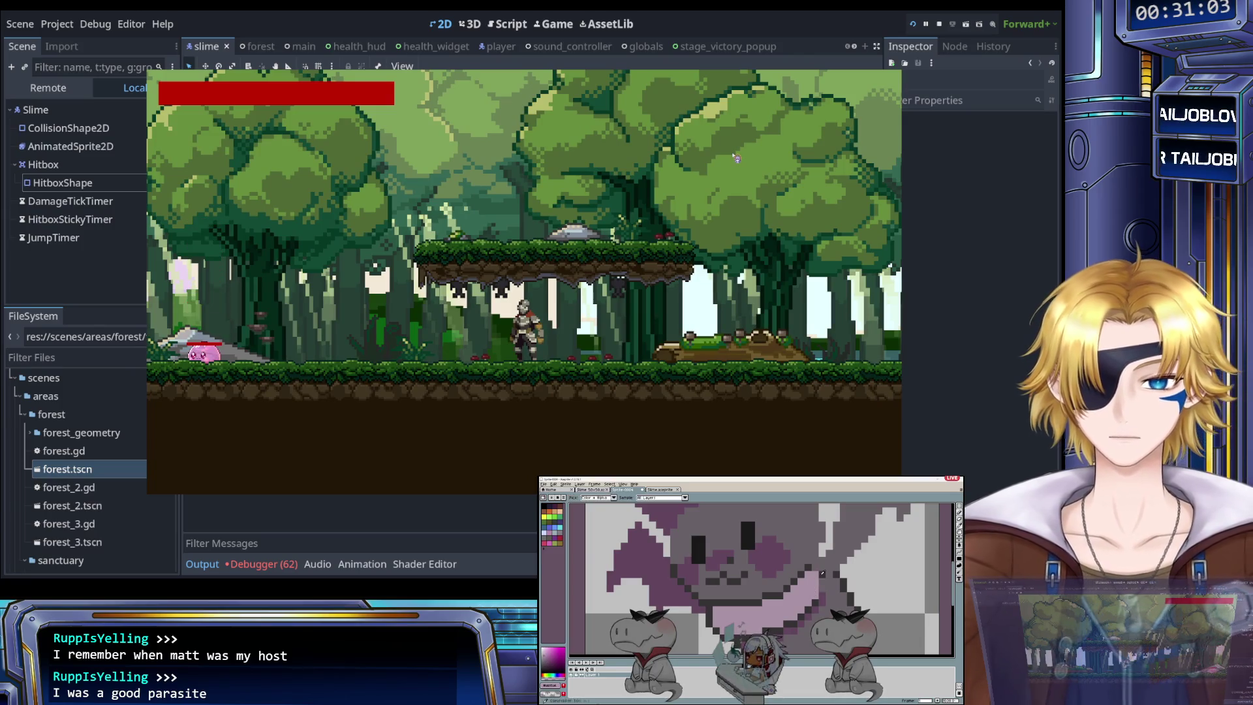
{"action": "key", "text": "Left"}
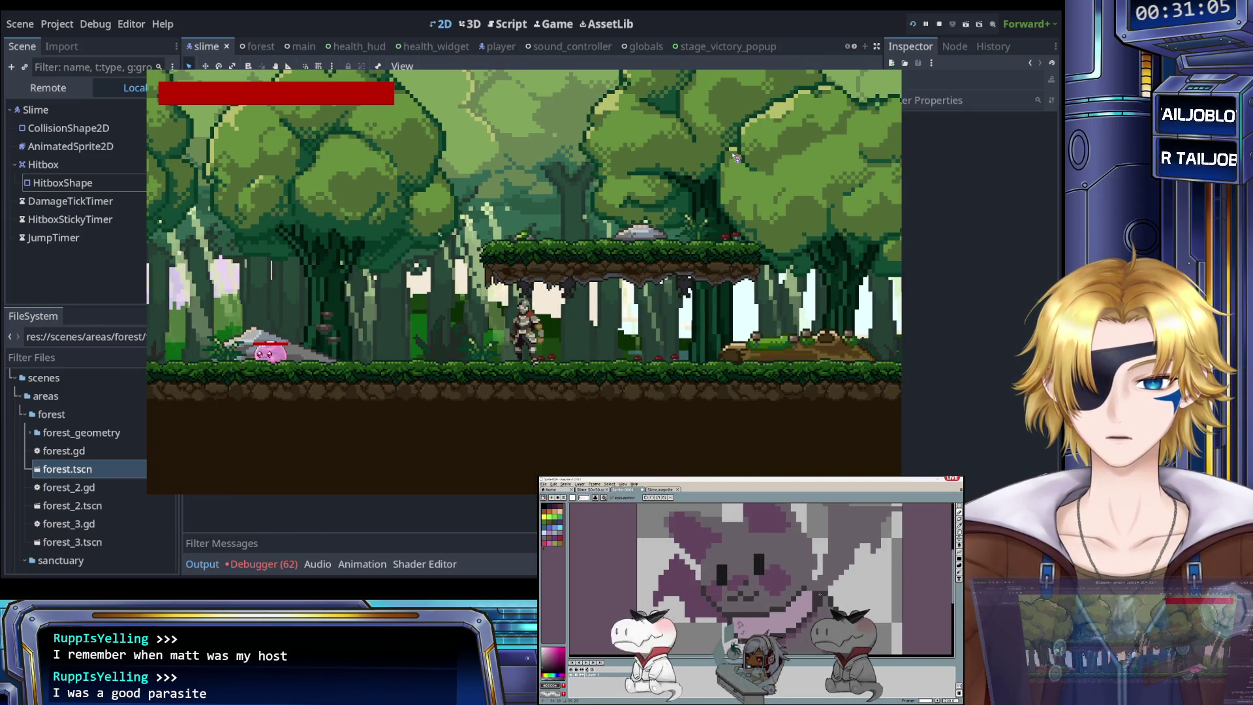
{"action": "key", "text": "Right"}
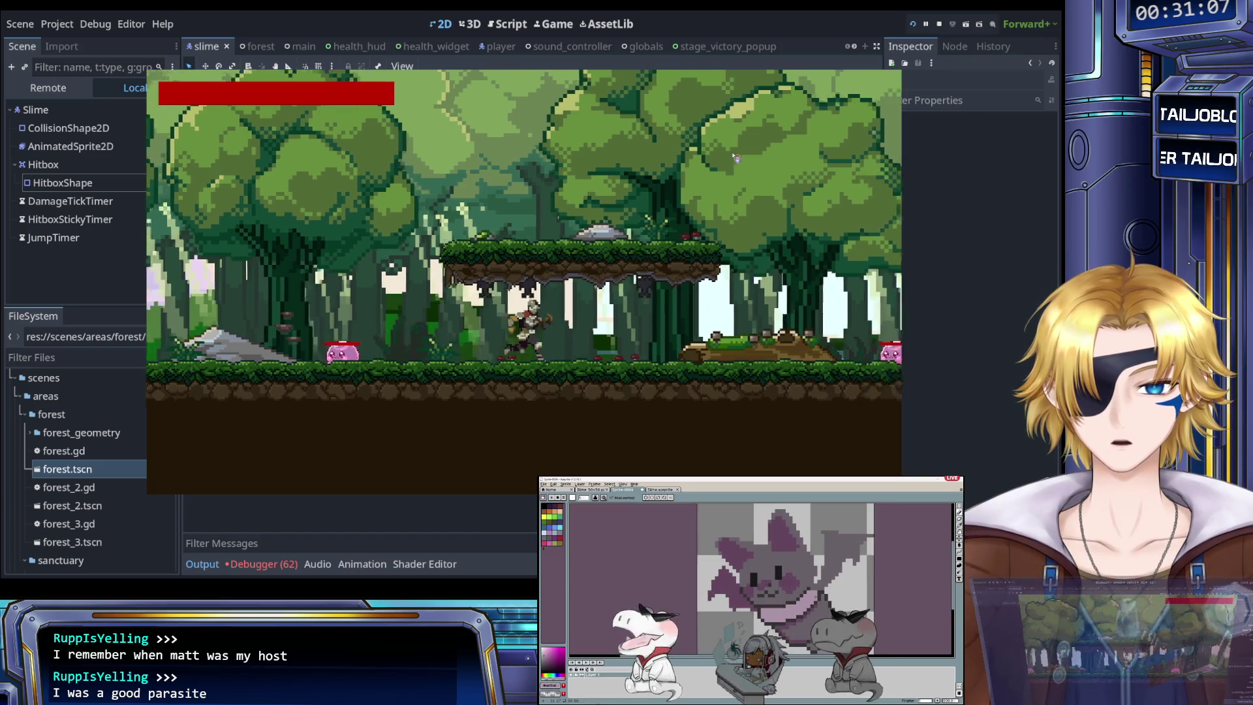
{"action": "key", "text": "Left"}
{"action": "key", "text": "Right"}
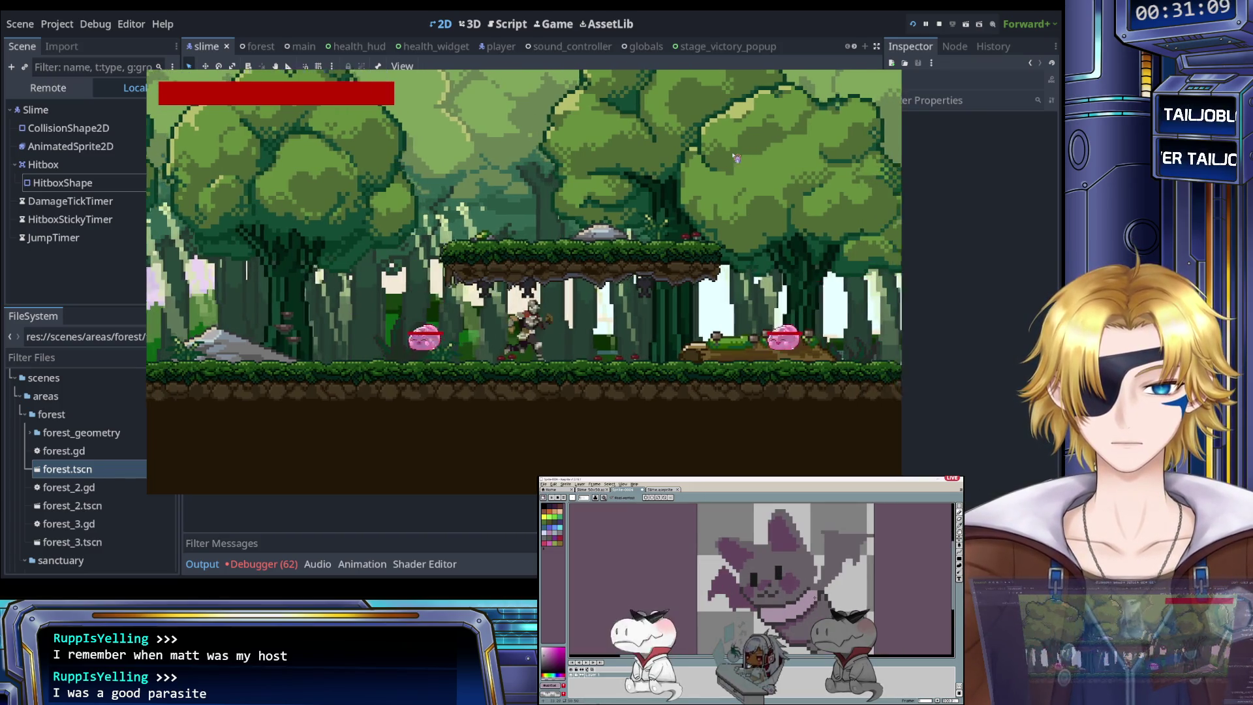
{"action": "key", "text": "j"}
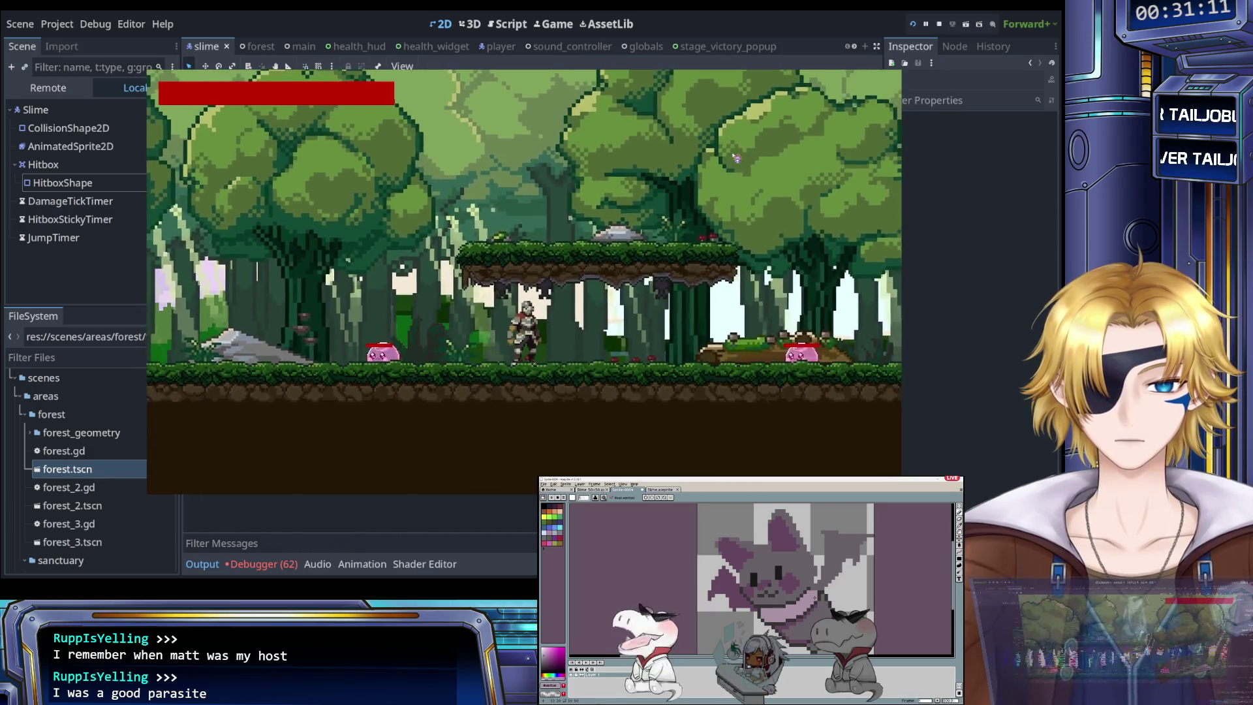
{"action": "key", "text": "Right"}
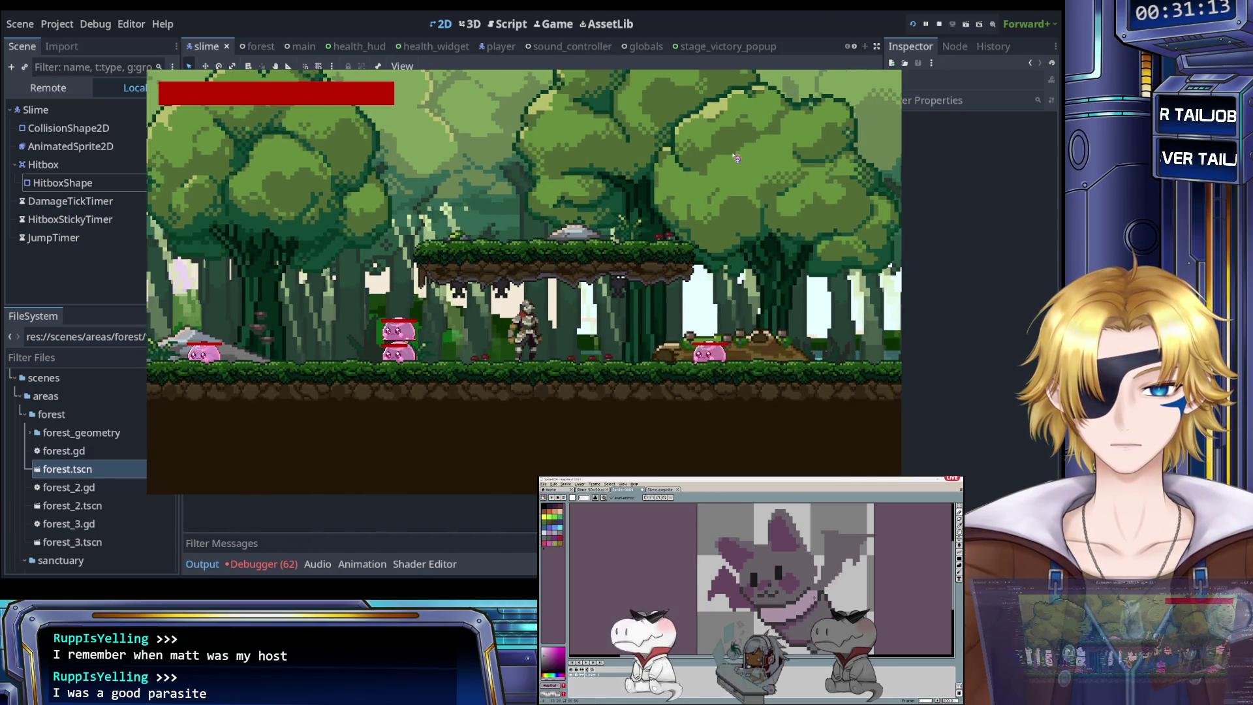
{"action": "key", "text": "Right"}
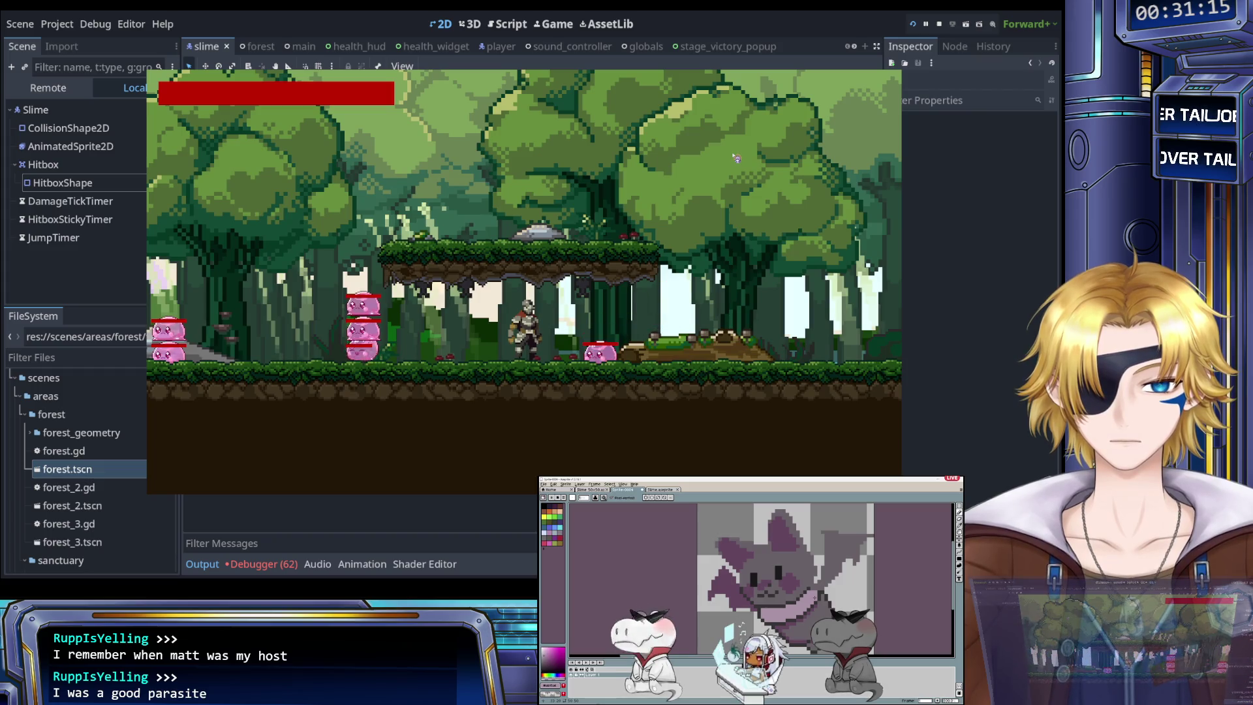
{"action": "key", "text": "Right"}
{"action": "key", "text": "j"}
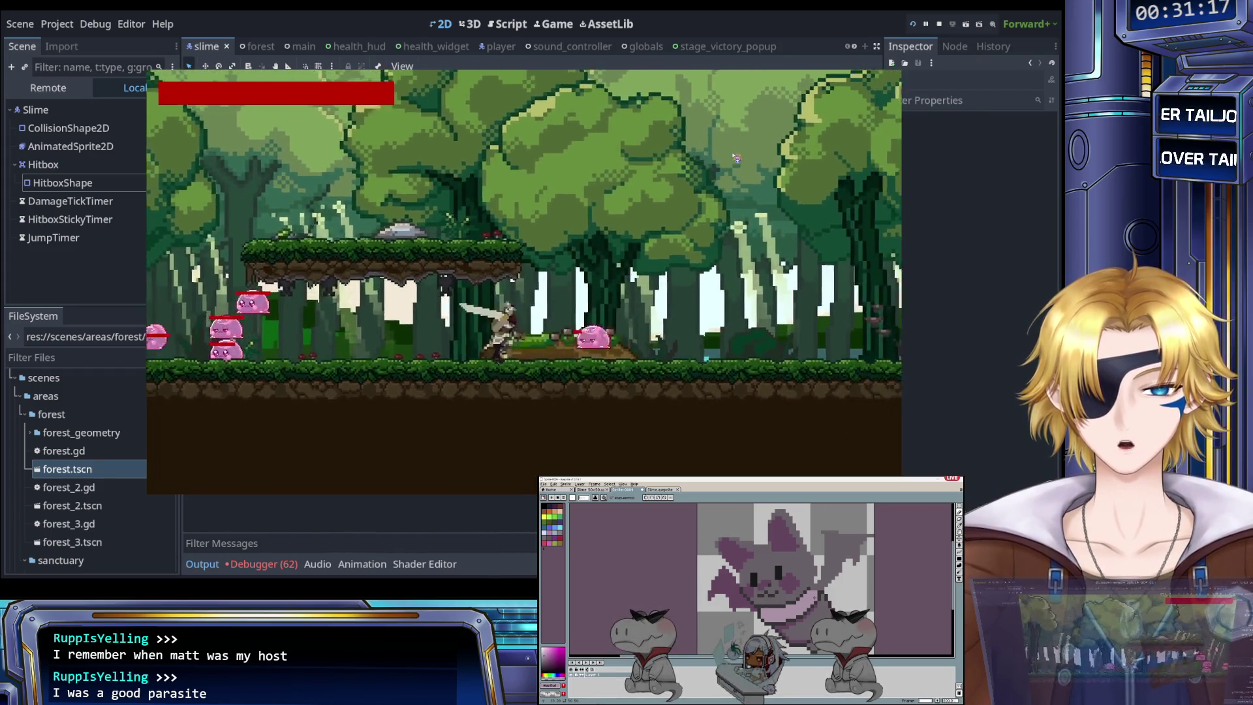
{"action": "key", "text": "Left"}
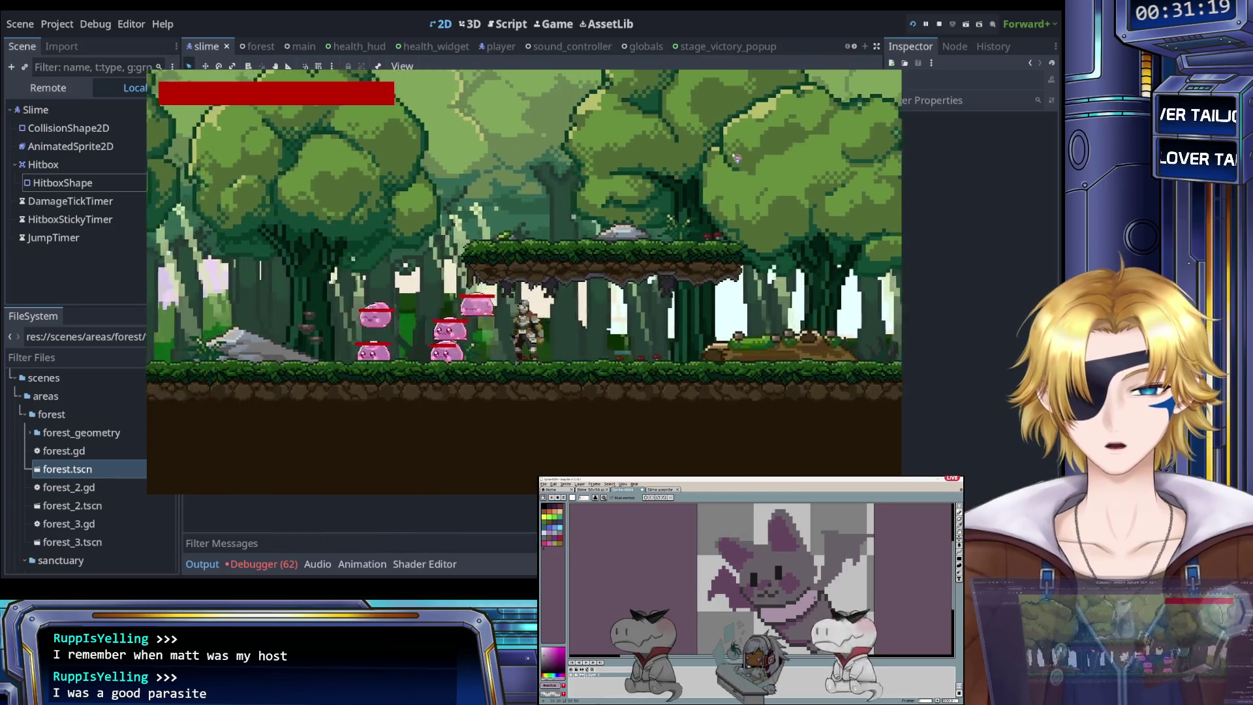
{"action": "key", "text": "Right"}
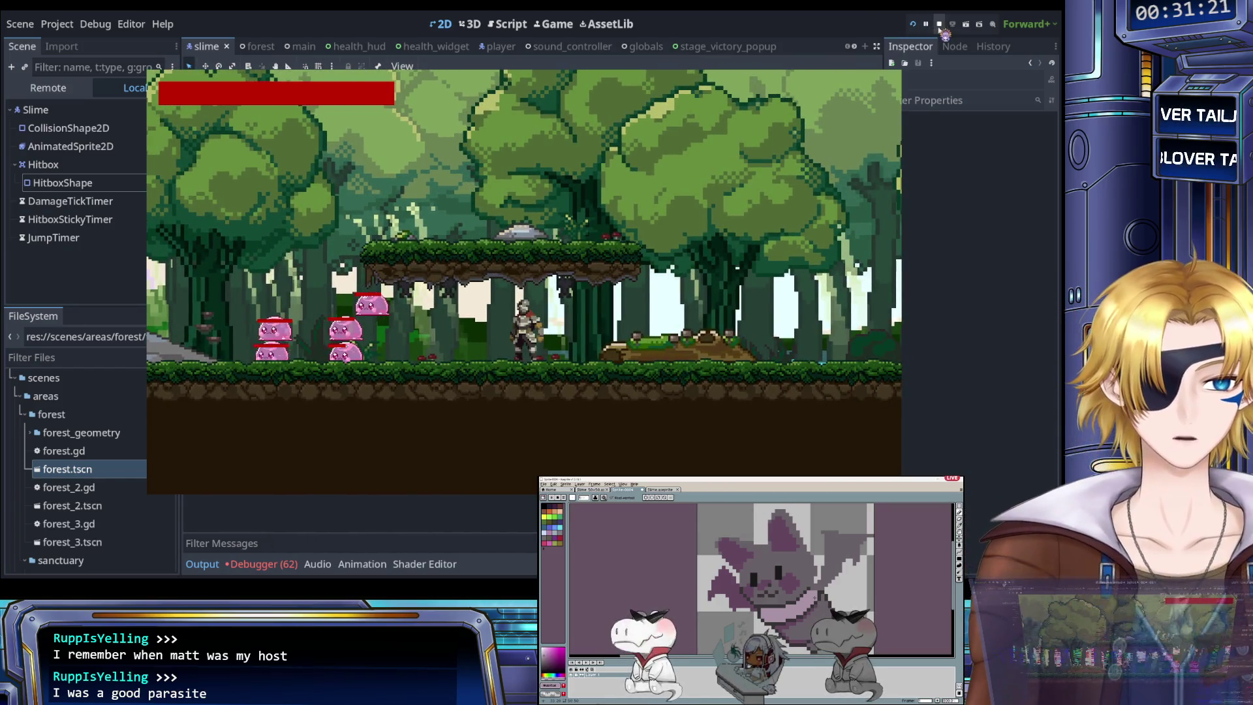
{"action": "left_click", "coordinate": [939, 25]}
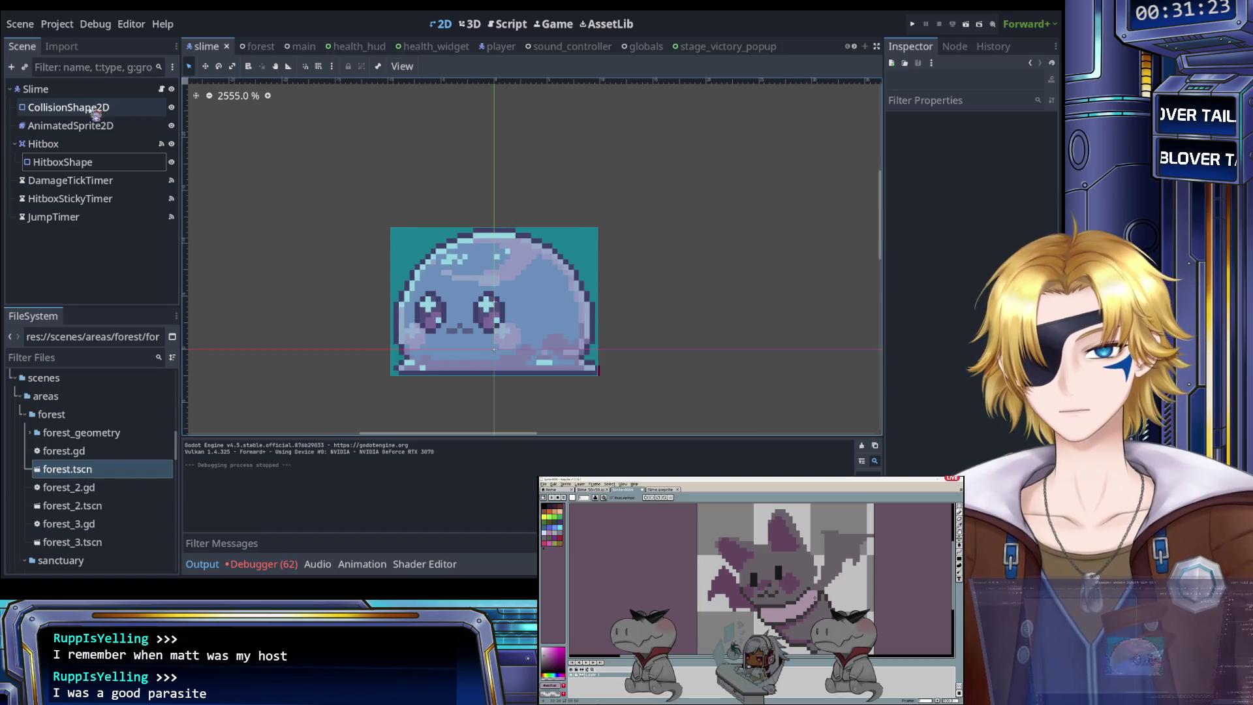
Step: Open slime.gd via the script filter 'slime' and read through its jump-timer code
{"action": "left_click", "coordinate": [39, 89]}
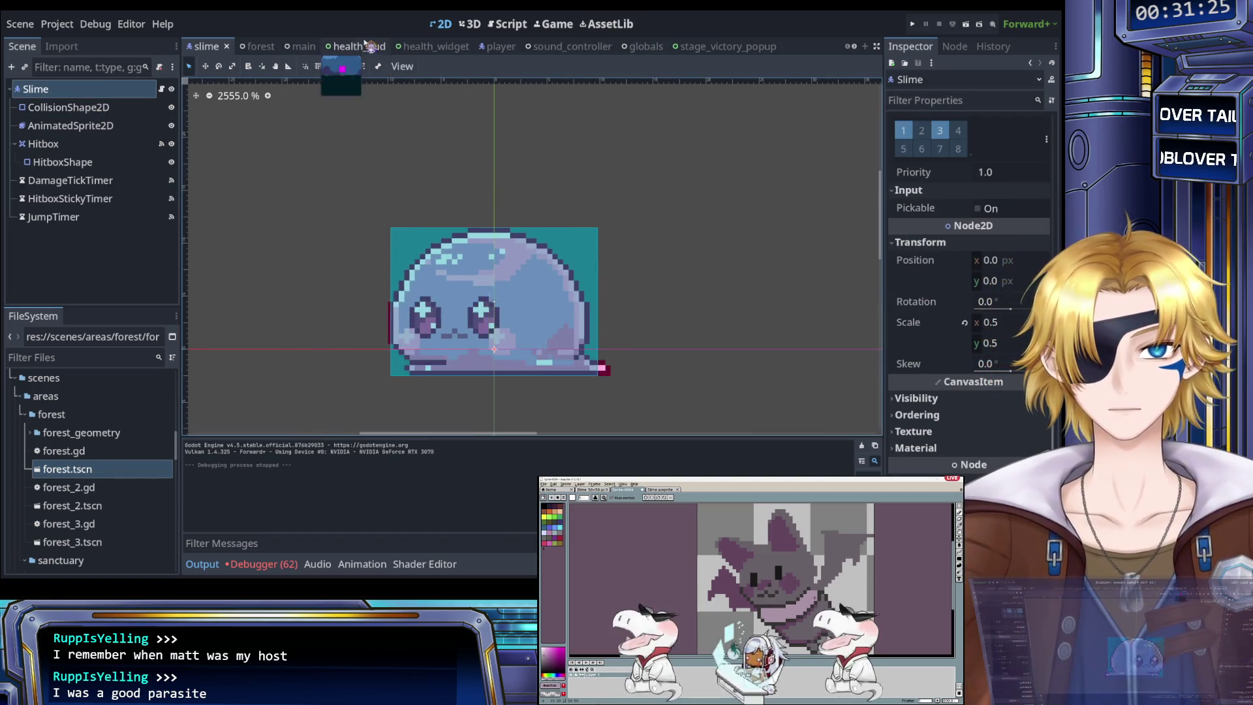
{"action": "left_click", "coordinate": [490, 32]}
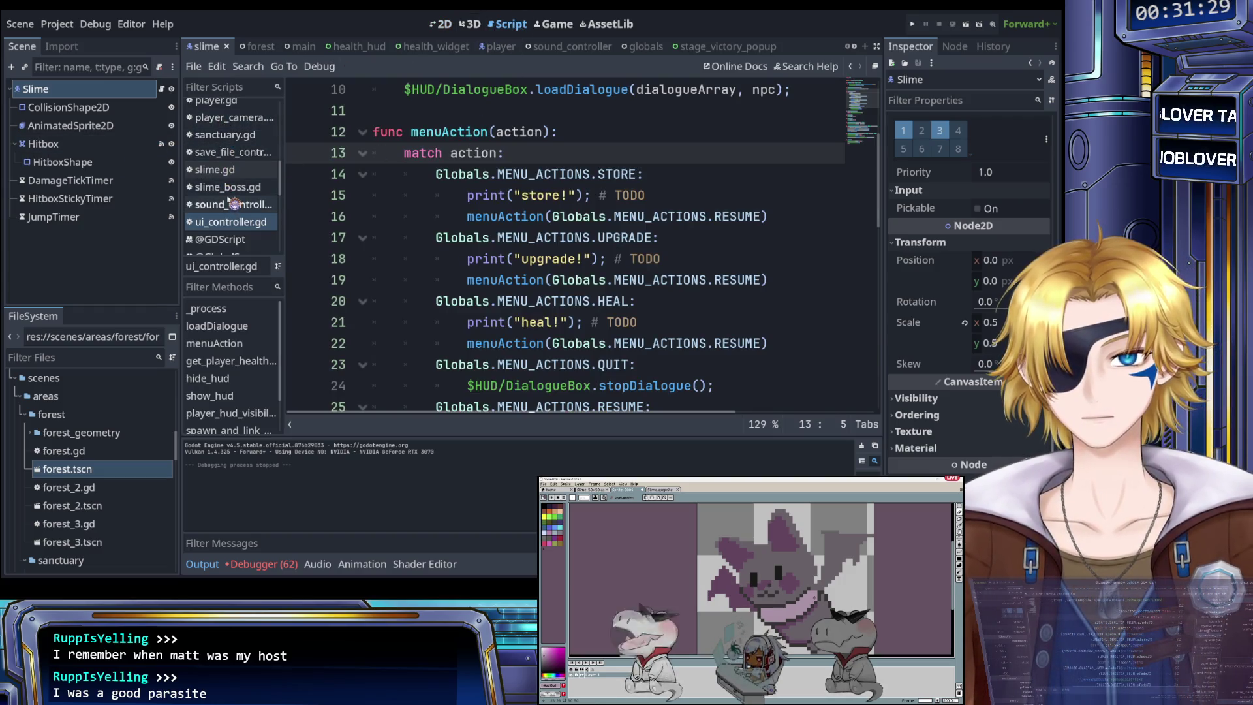
{"action": "scroll", "coordinate": [232, 130], "scroll_direction": "up", "scroll_amount": 2}
{"action": "type", "text": "slime"}
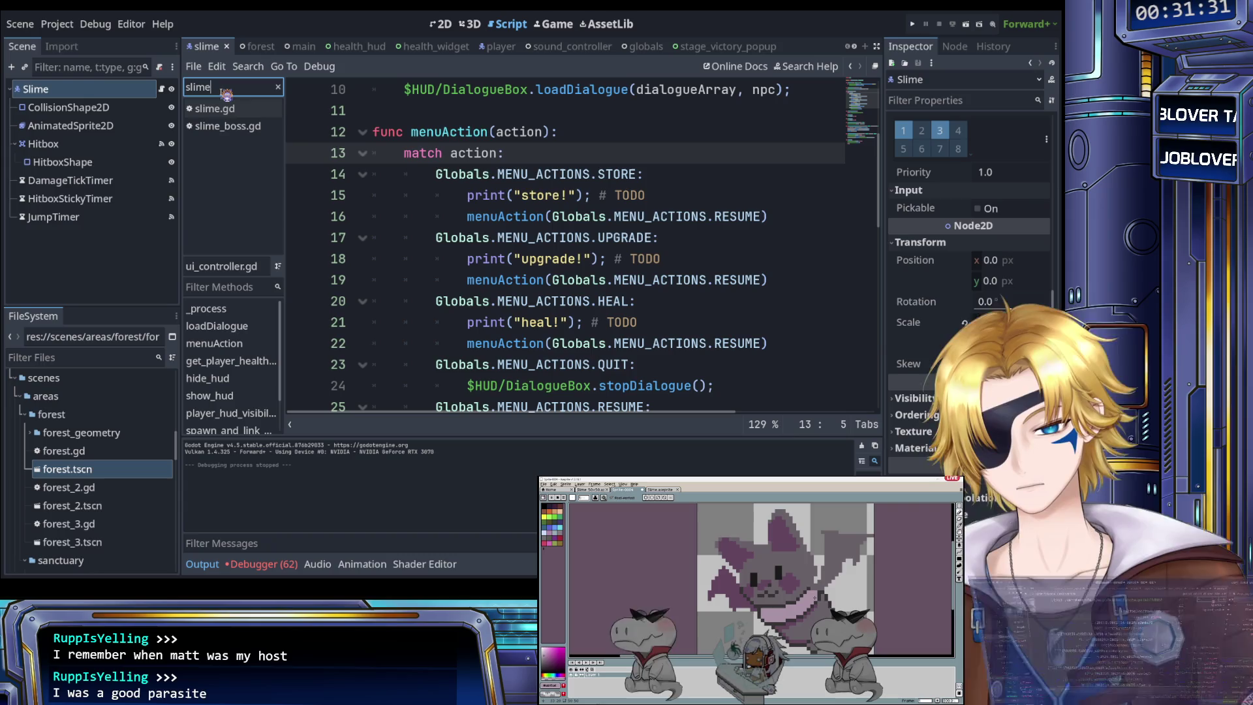
{"action": "left_click", "coordinate": [232, 109]}
{"action": "left_click", "coordinate": [463, 202]}
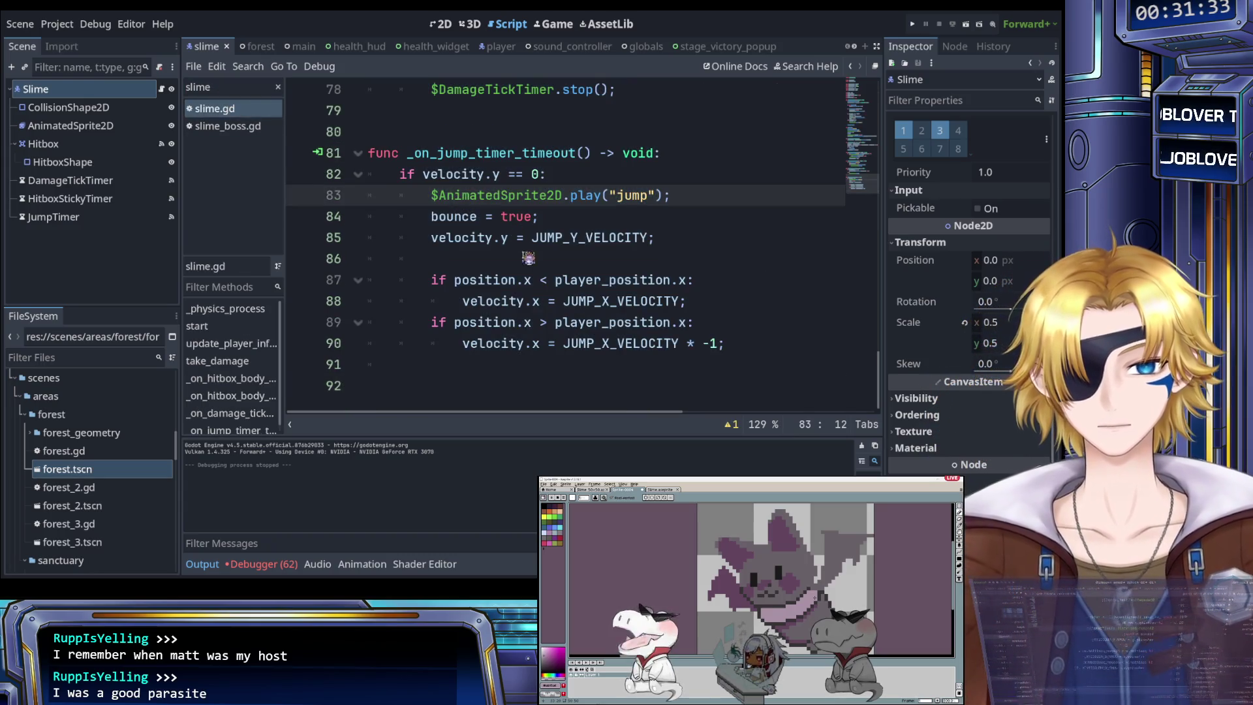
{"action": "scroll", "coordinate": [523, 262], "scroll_direction": "up", "scroll_amount": 4}
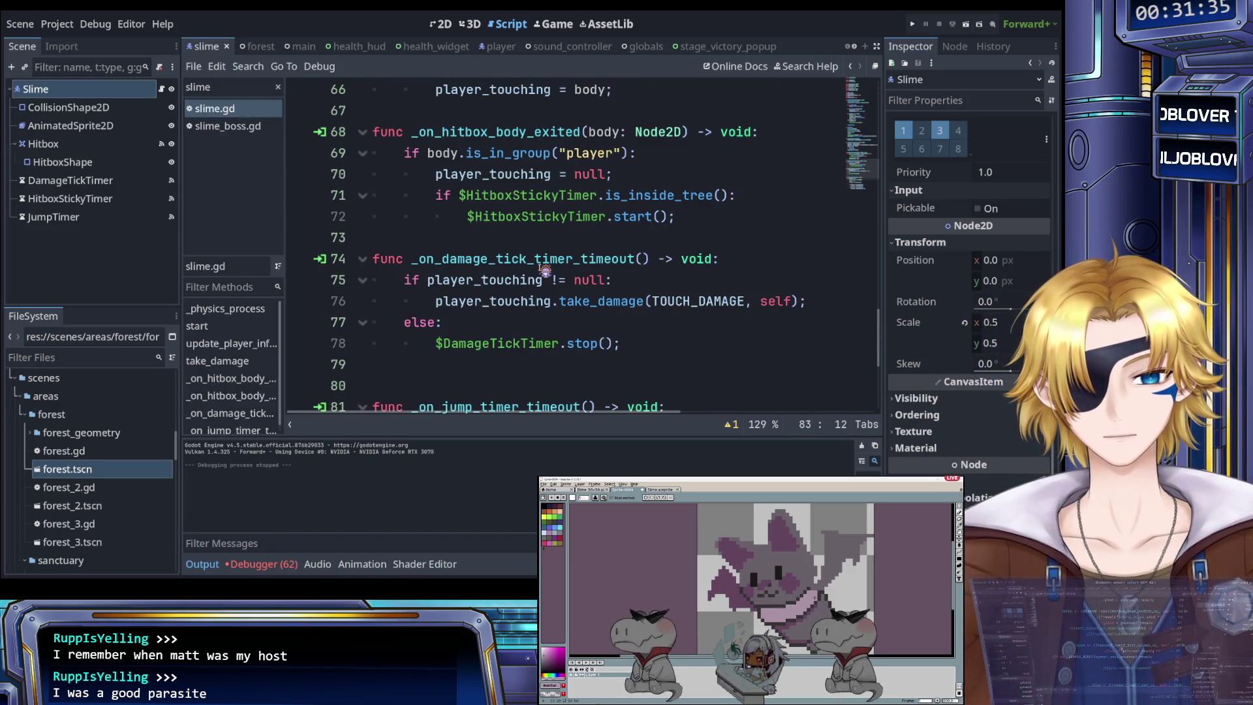
{"action": "scroll", "coordinate": [534, 269], "scroll_direction": "up", "scroll_amount": 8}
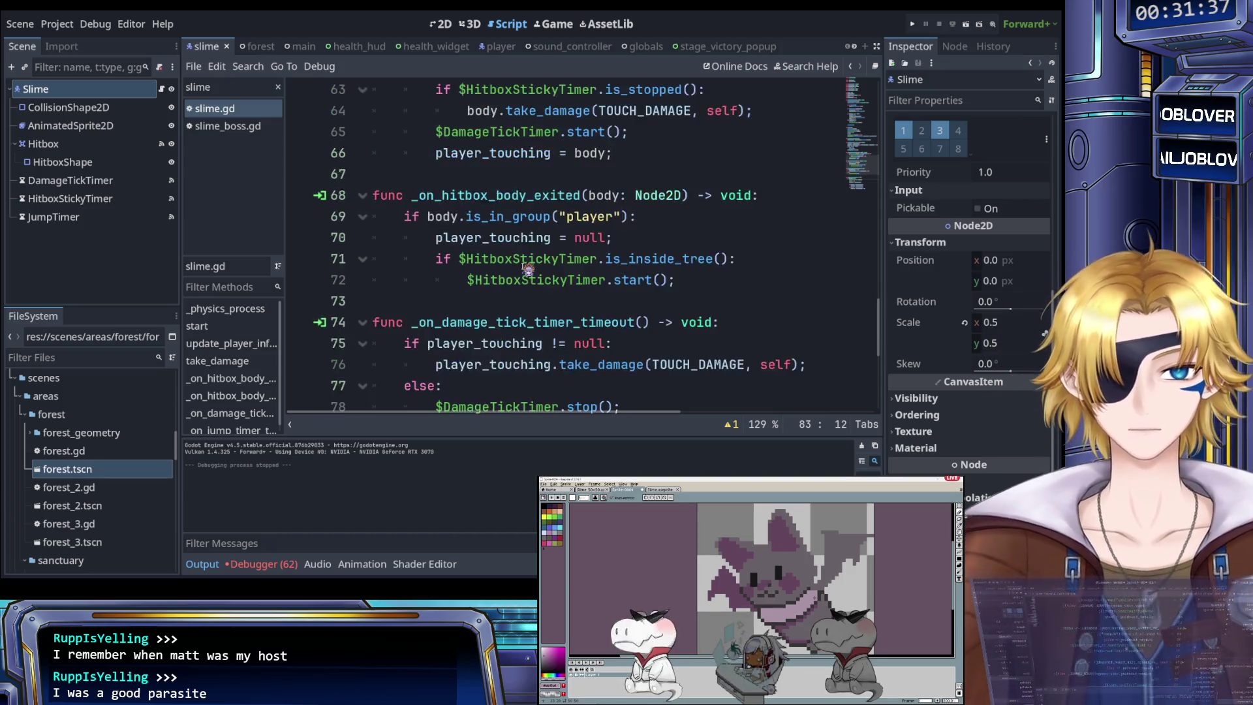
{"action": "scroll", "coordinate": [530, 268], "scroll_direction": "up", "scroll_amount": 9}
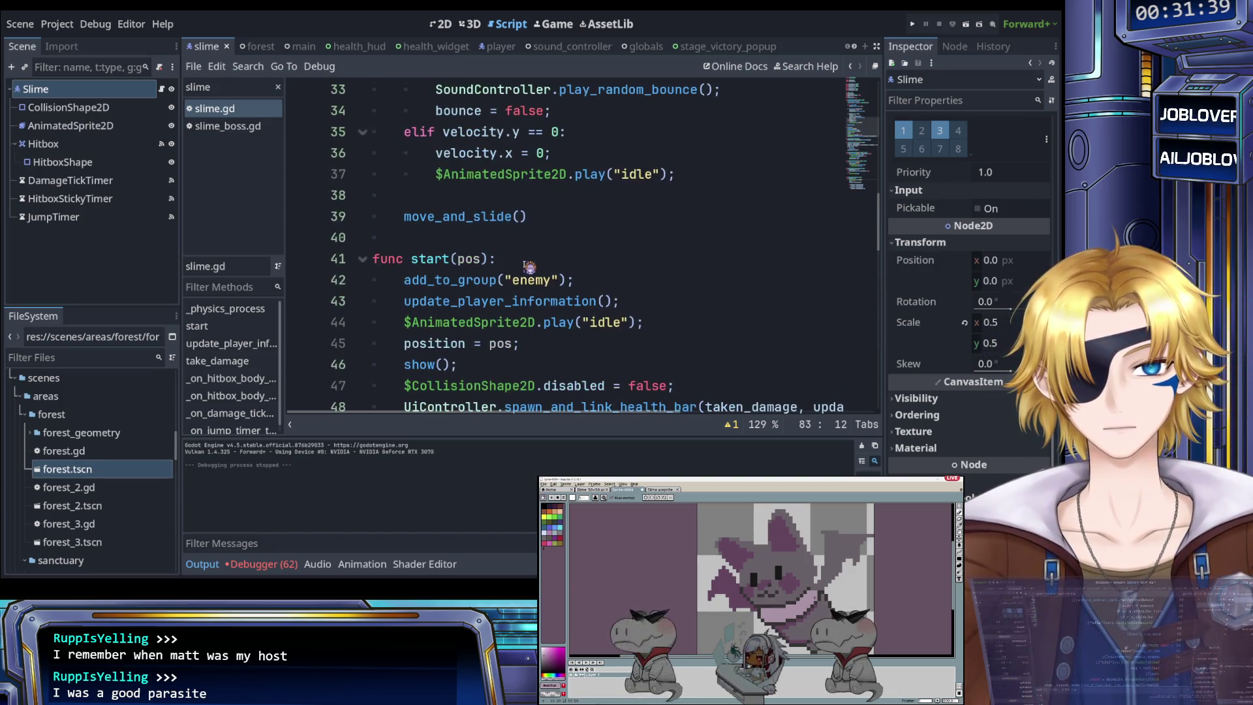
{"action": "scroll", "coordinate": [530, 266], "scroll_direction": "down", "scroll_amount": 20}
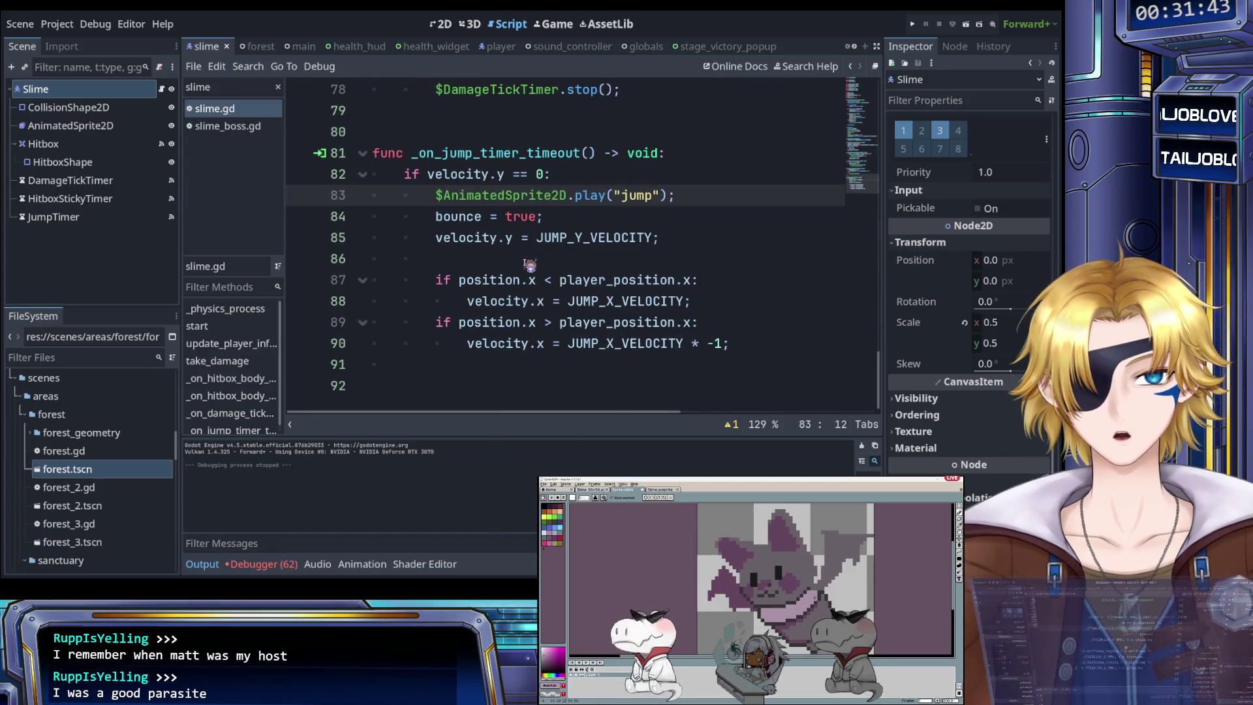
{"action": "scroll", "coordinate": [530, 265], "scroll_direction": "up", "scroll_amount": 2}
{"action": "scroll", "coordinate": [544, 252], "scroll_direction": "down", "scroll_amount": 2}
Step: Insert 0.8 after get_gravity()* on line 24 of slime.gd and save
{"action": "left_click", "coordinate": [540, 256]}
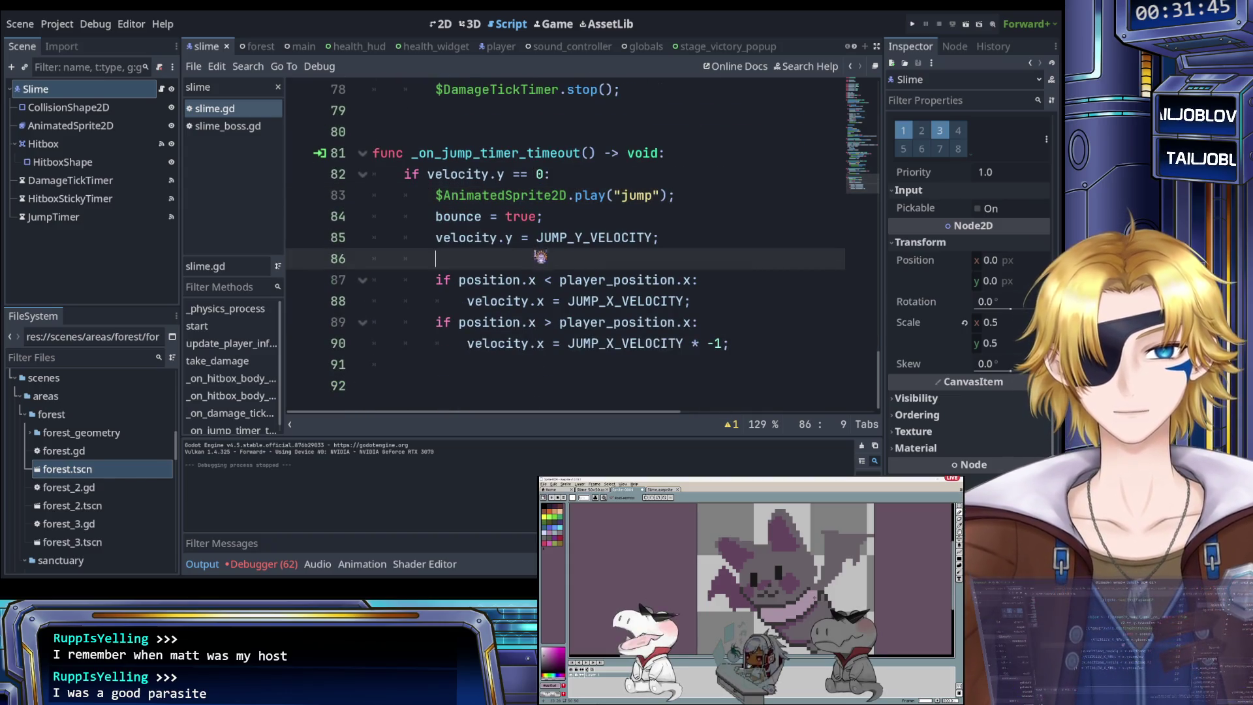
{"action": "left_click", "coordinate": [725, 286]}
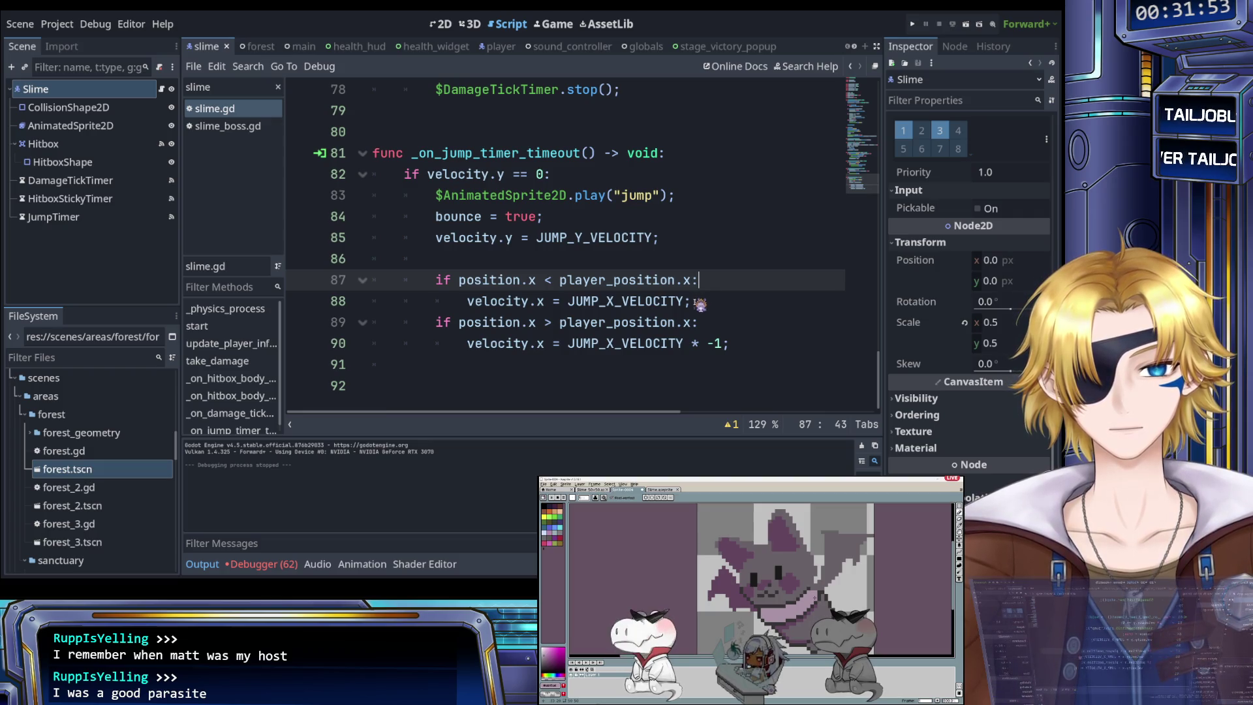
{"action": "scroll", "coordinate": [679, 298], "scroll_direction": "up", "scroll_amount": 20}
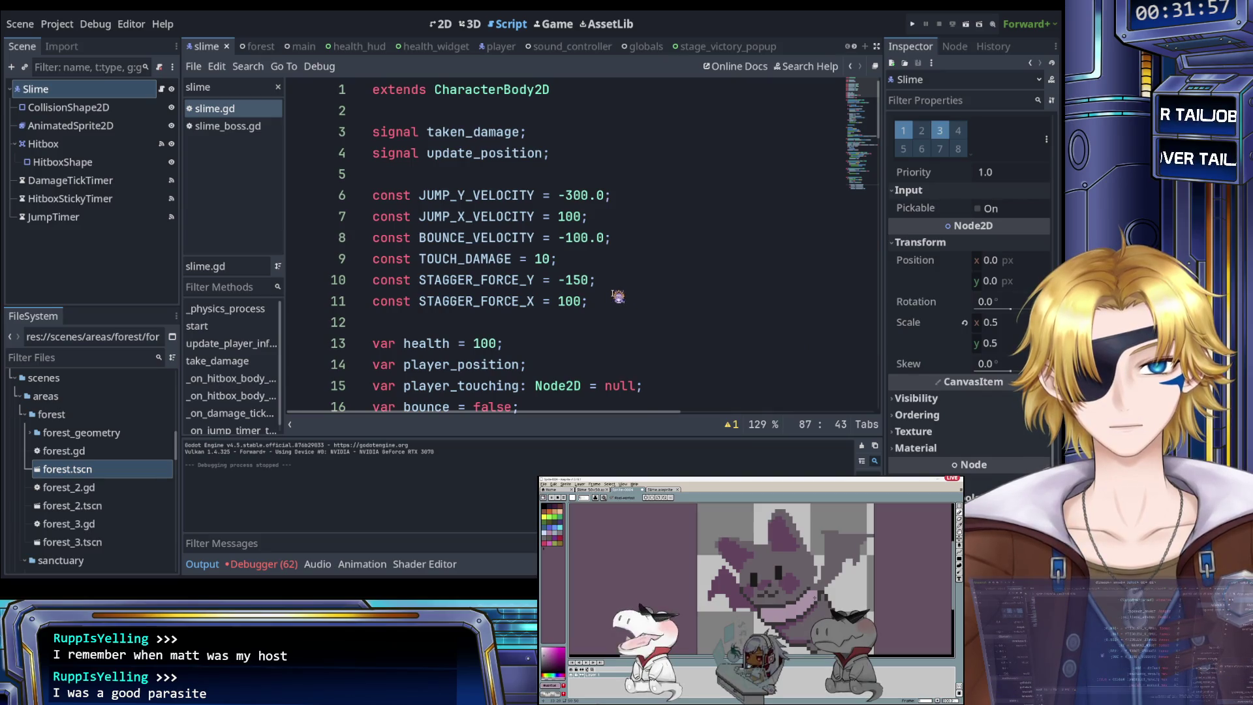
{"action": "scroll", "coordinate": [592, 289], "scroll_direction": "down", "scroll_amount": 6}
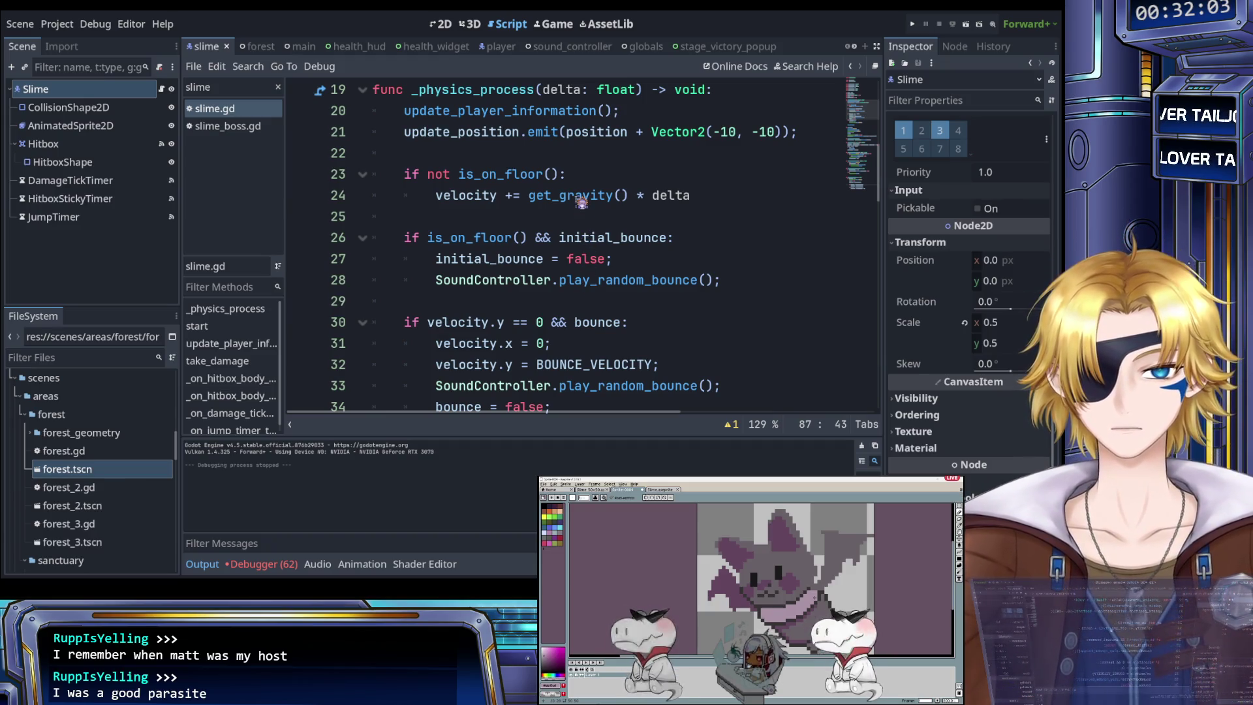
{"action": "left_click", "coordinate": [630, 197]}
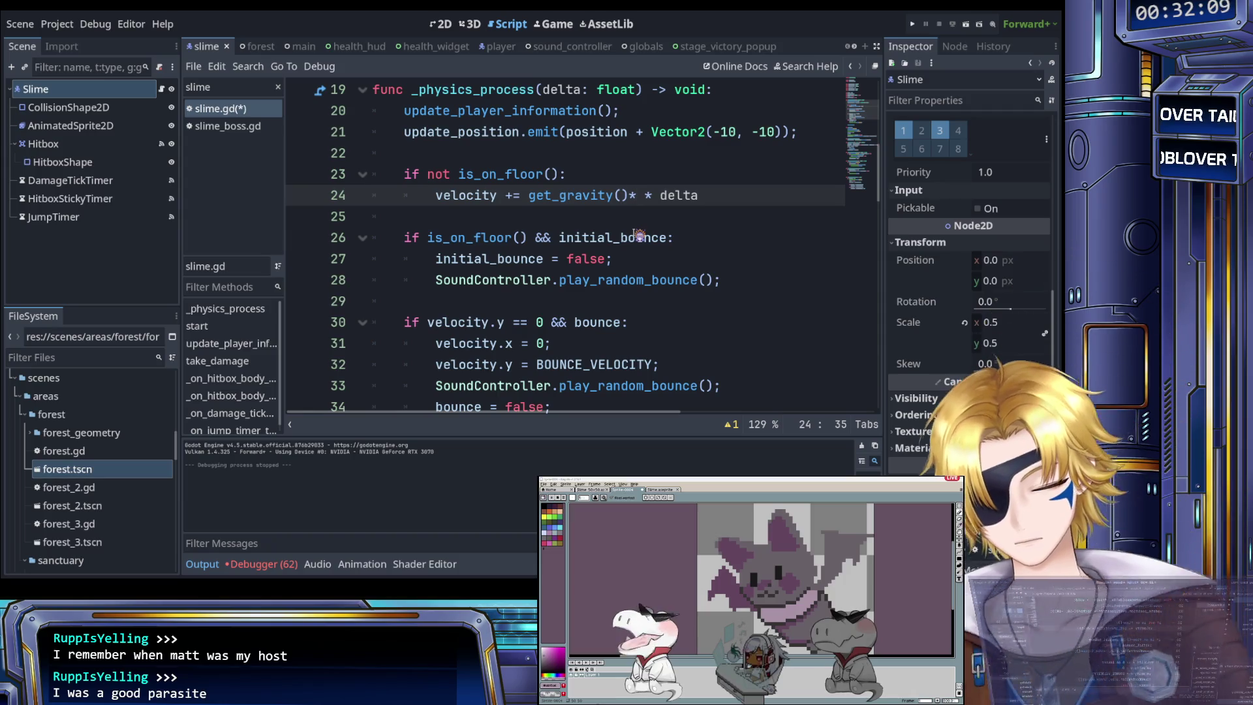
{"action": "type", "text": "0.8"}
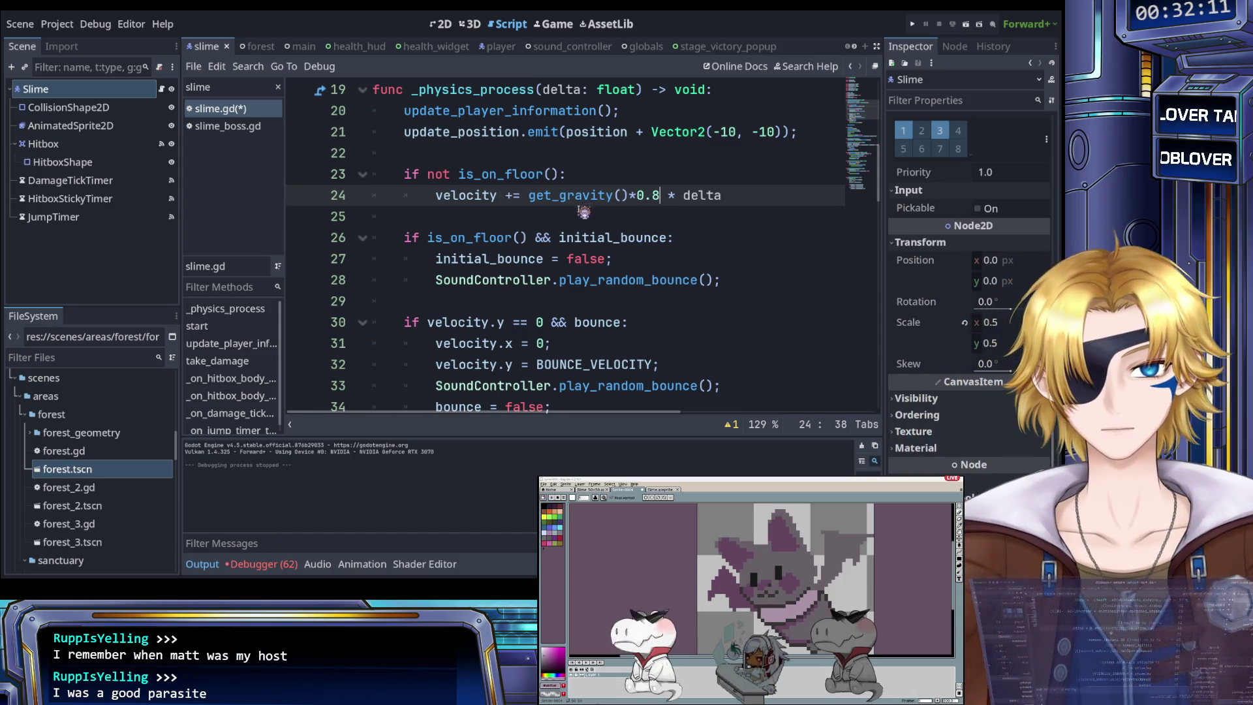
{"action": "left_click", "coordinate": [584, 214]}
{"action": "key", "text": "ctrl+s"}
{"action": "scroll", "coordinate": [562, 250], "scroll_direction": "down", "scroll_amount": 4}
{"action": "scroll", "coordinate": [562, 250], "scroll_direction": "down", "scroll_amount": 15}
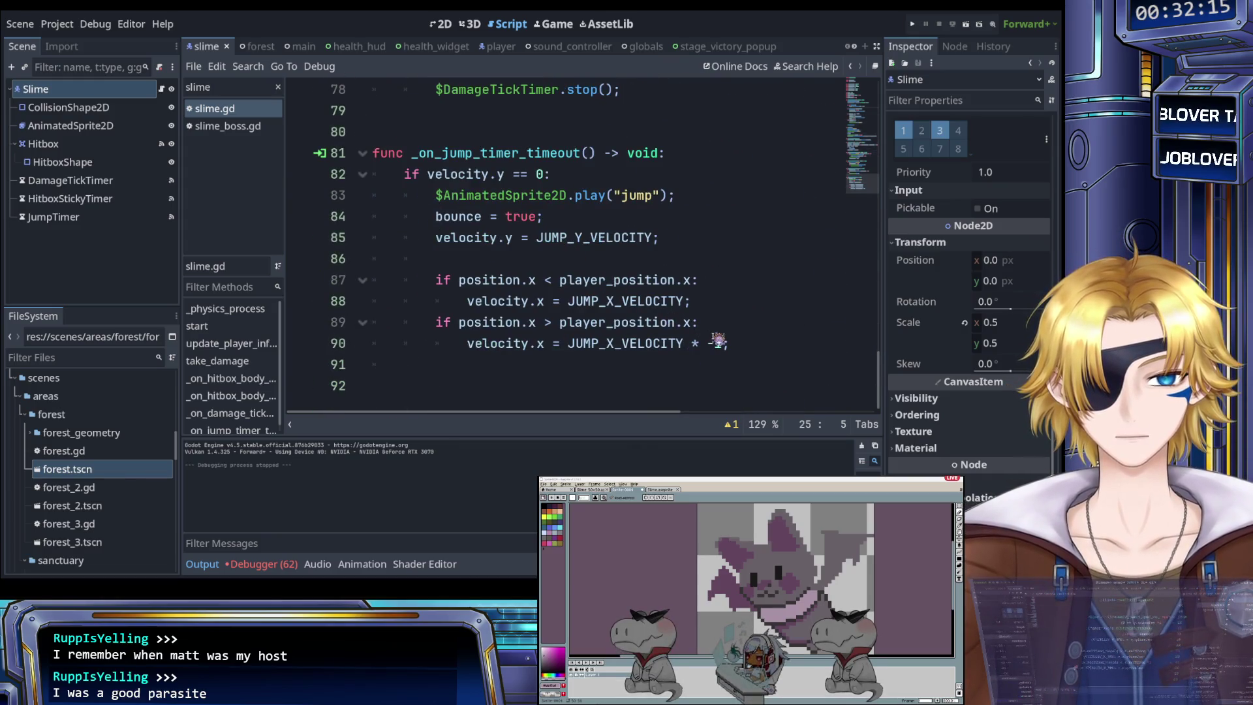
{"action": "left_click", "coordinate": [717, 282]}
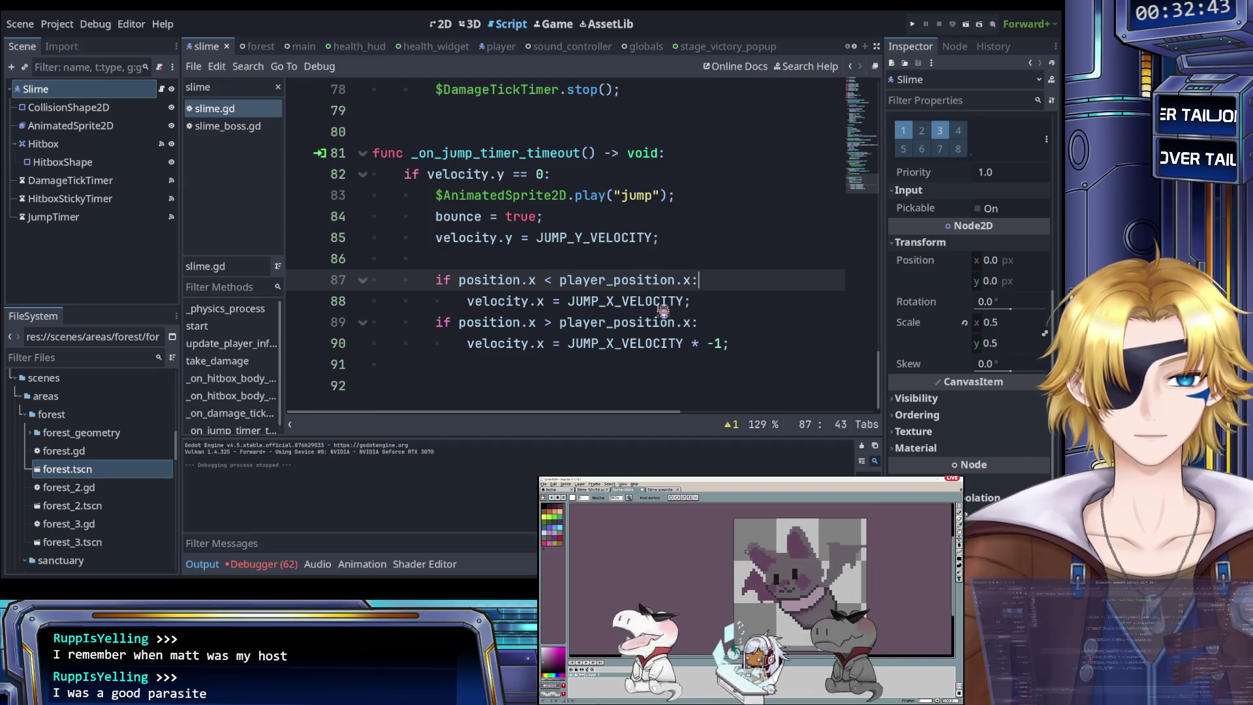
{"action": "left_click", "coordinate": [698, 304]}
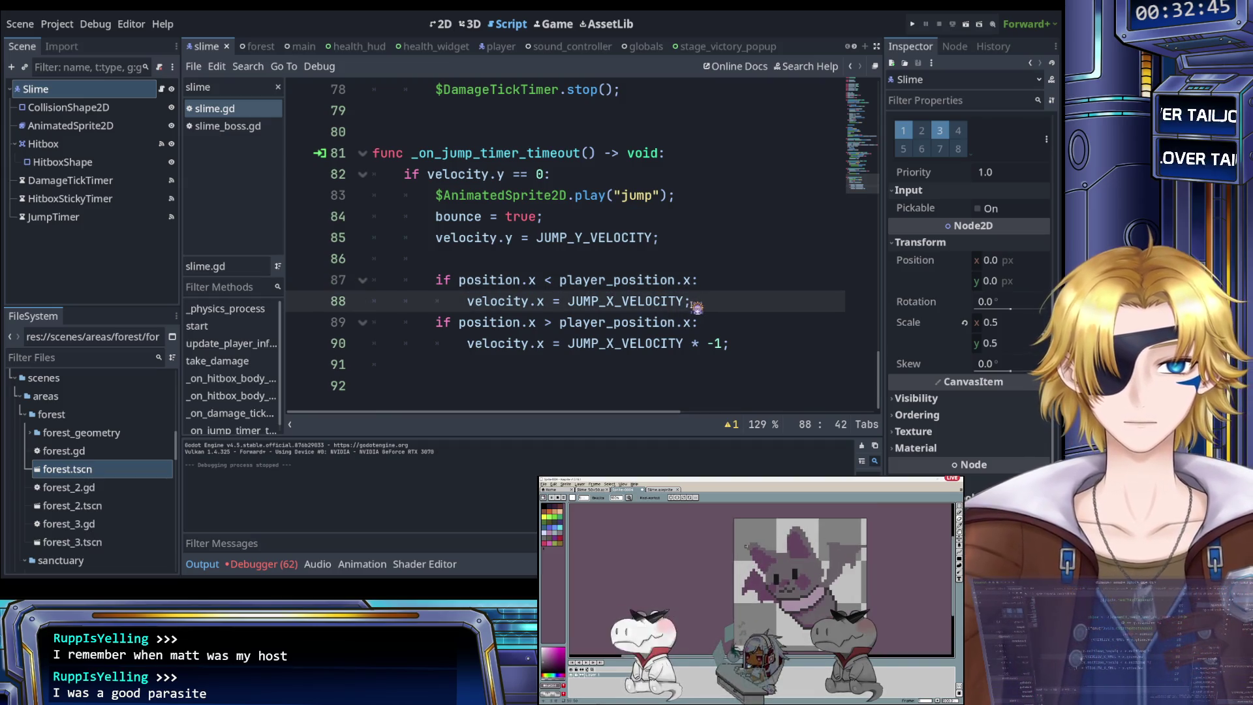
{"action": "left_click", "coordinate": [502, 282]}
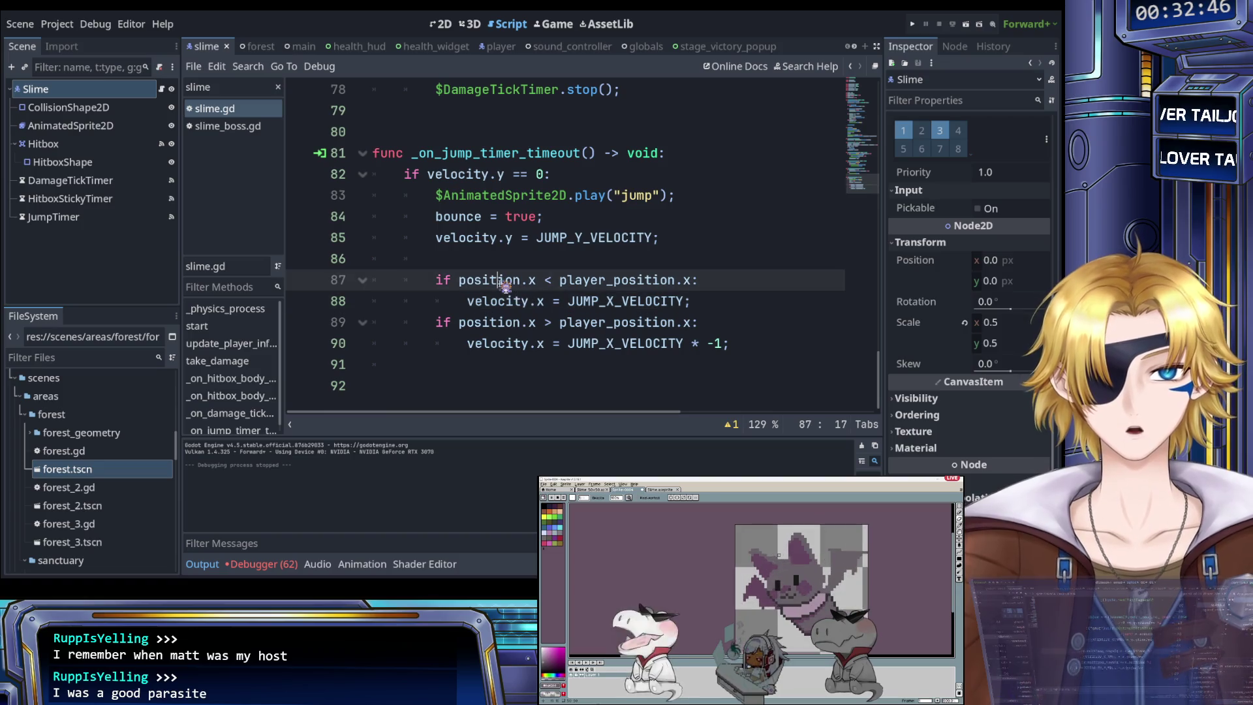
{"action": "left_click", "coordinate": [552, 281]}
{"action": "key", "text": "shift+Left"}
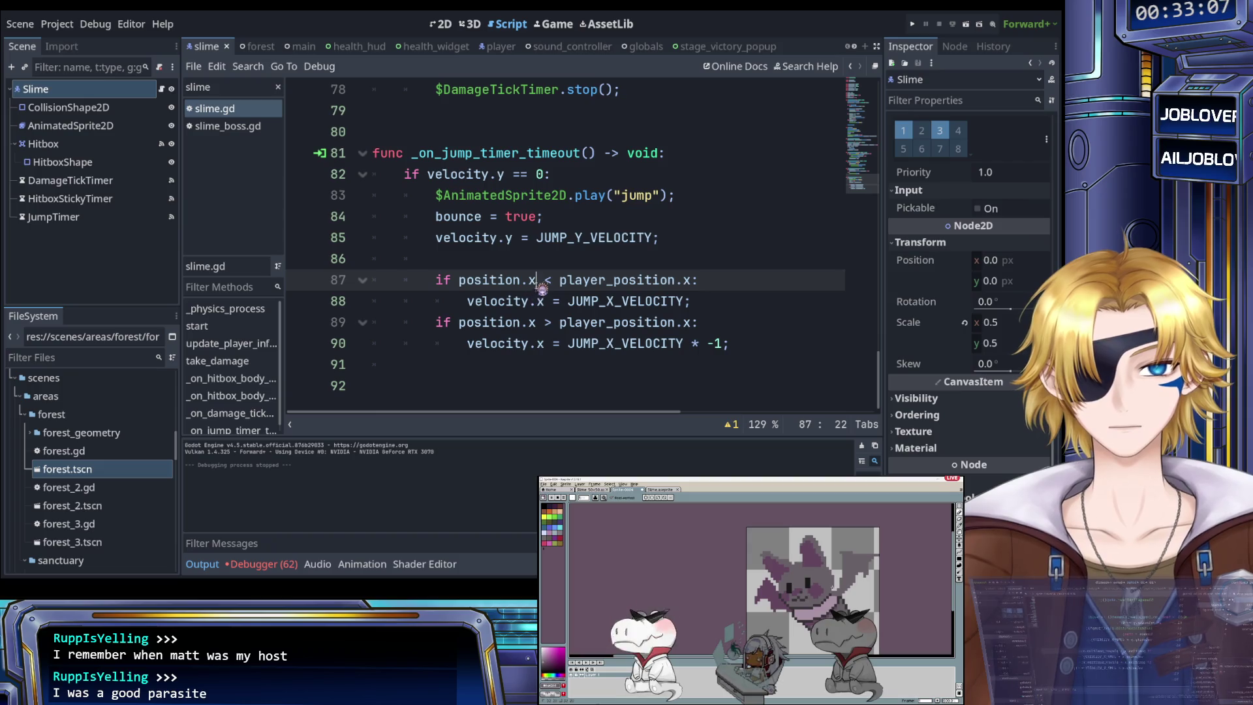
{"action": "left_click", "coordinate": [547, 281]}
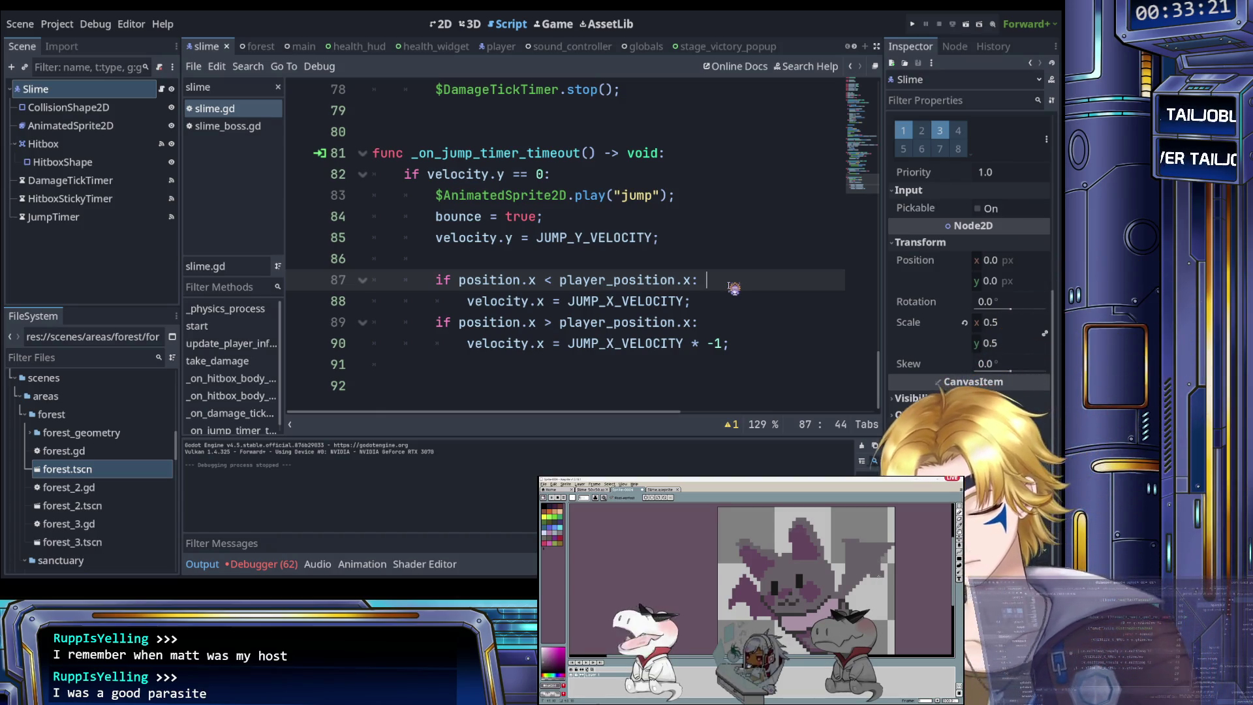
Step: Write the comment '# slime is left of player' on line 87
{"action": "type", "text": "# left"}
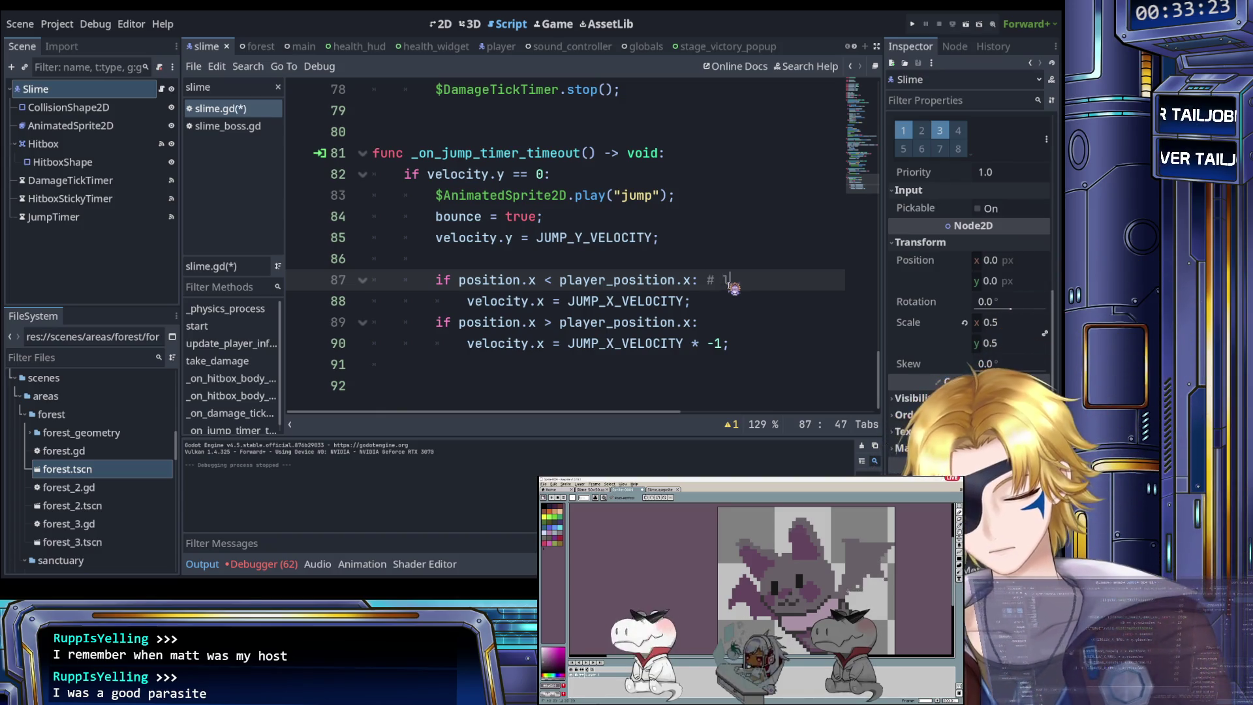
{"action": "left_click", "coordinate": [733, 301]}
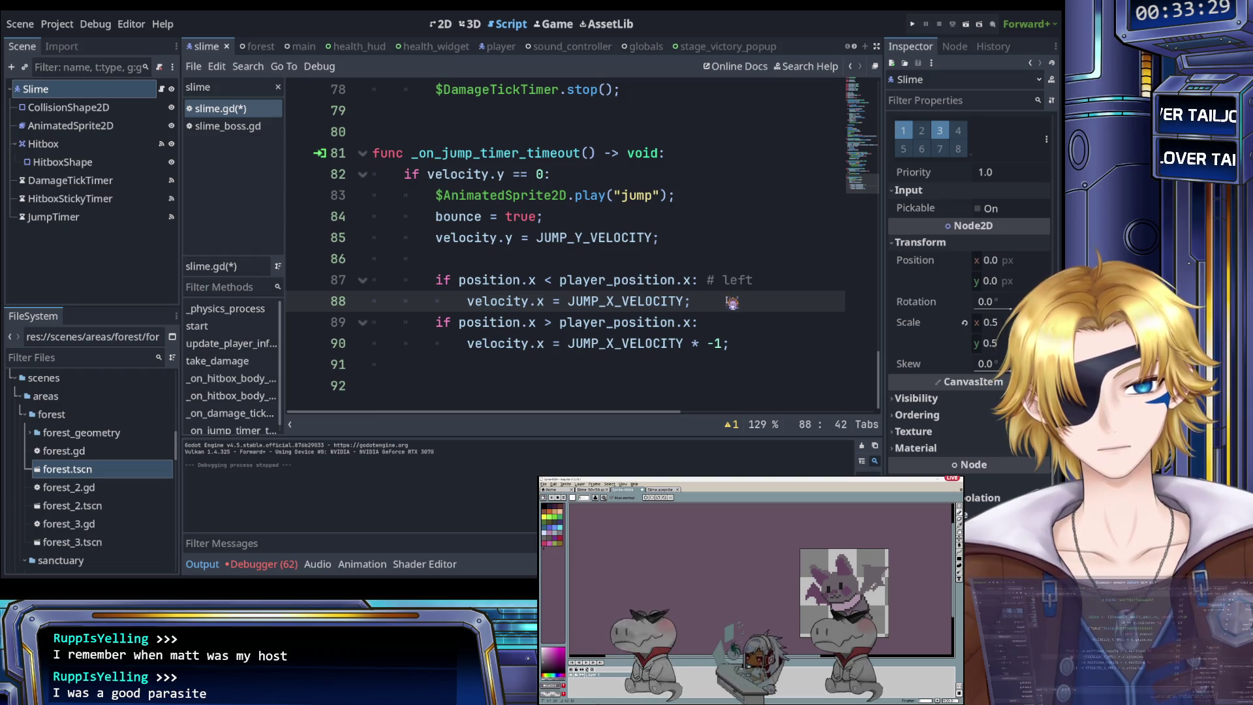
{"action": "left_click", "coordinate": [724, 281]}
{"action": "type", "text": "slime is"}
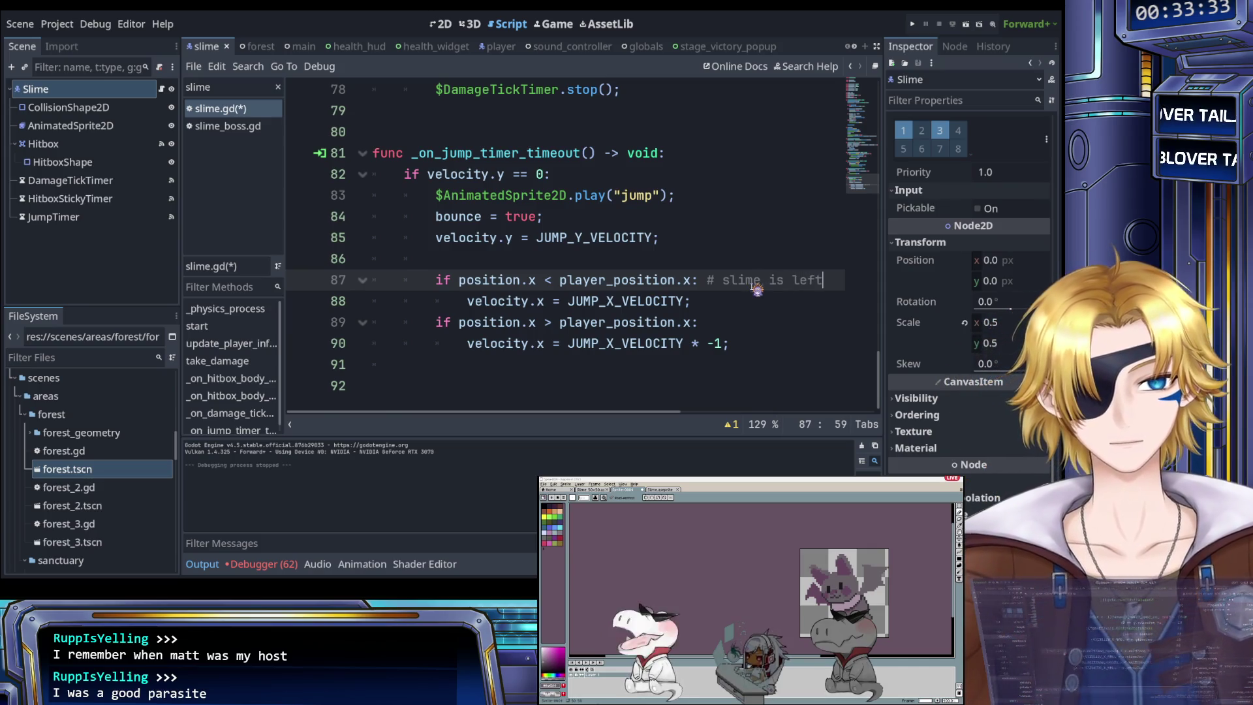
{"action": "key", "text": "End"}
{"action": "type", "text": "of player"}
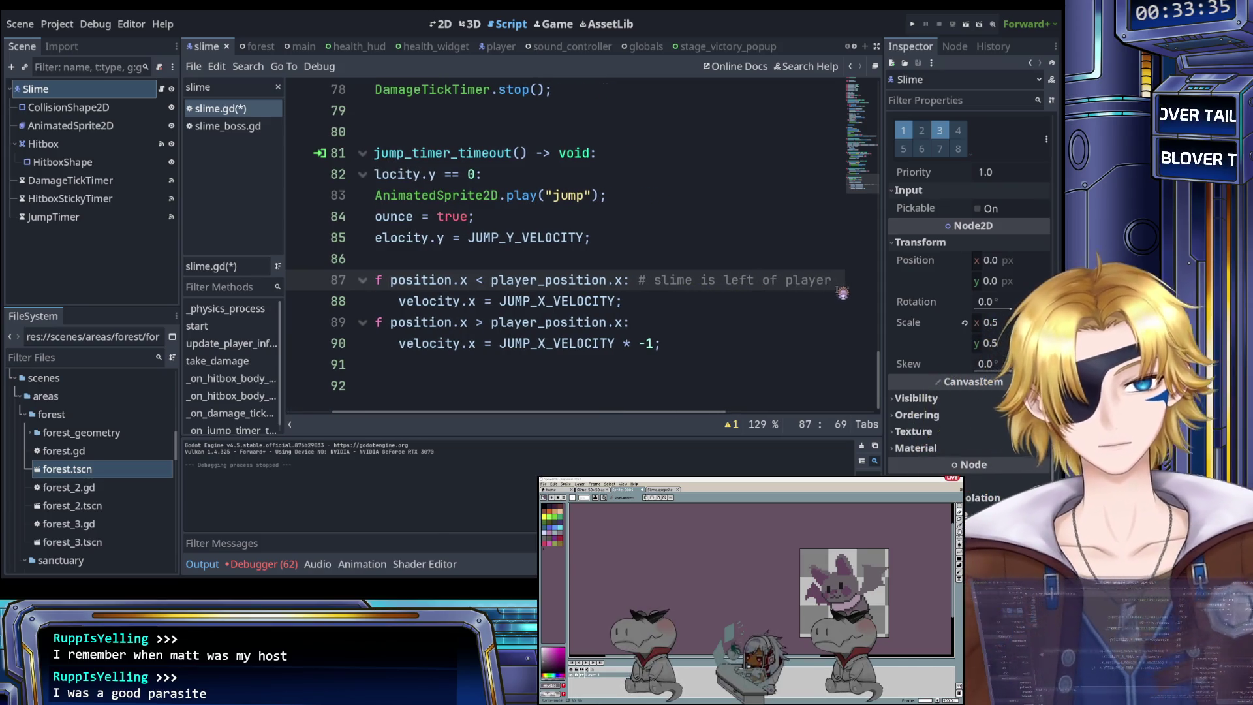
Step: Copy the comment to line 89 as '# slime is right of player' and save slime.gd
{"action": "left_click_drag", "start_coordinate": [838, 287], "coordinate": [643, 282]}
{"action": "key", "text": "ctrl+c"}
{"action": "left_click", "coordinate": [671, 322]}
{"action": "key", "text": "ctrl+v"}
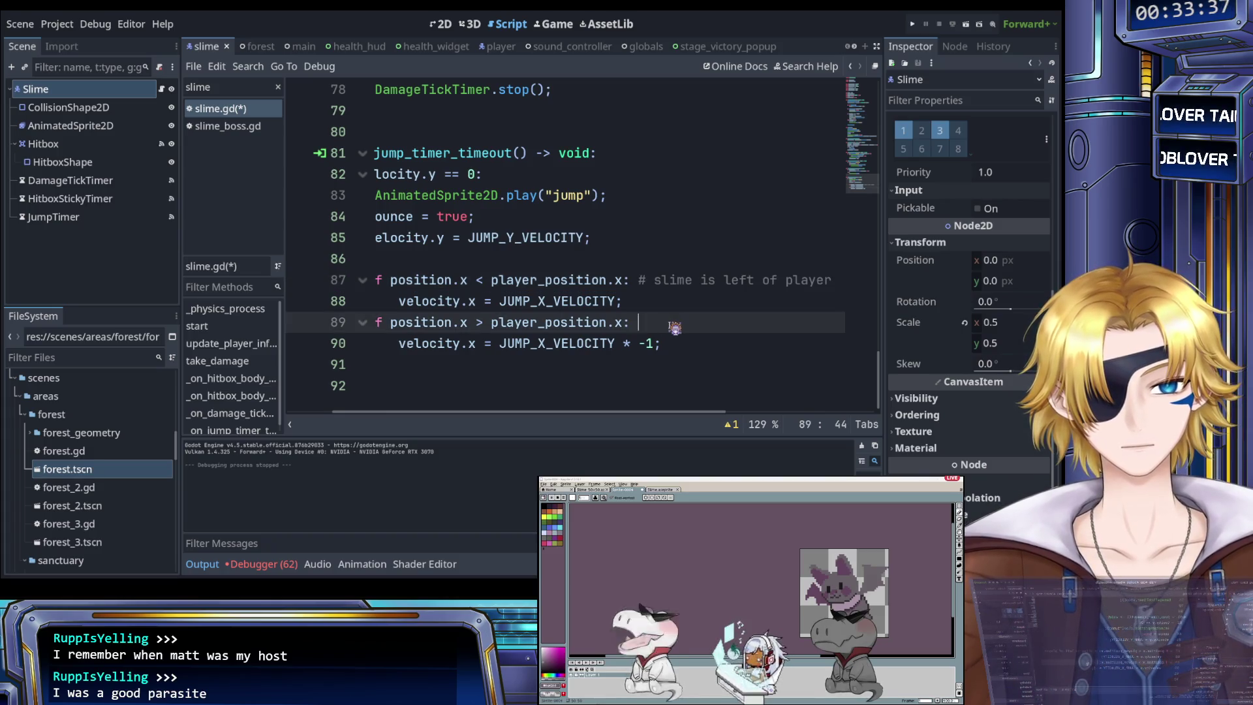
{"action": "double_click", "coordinate": [731, 322]}
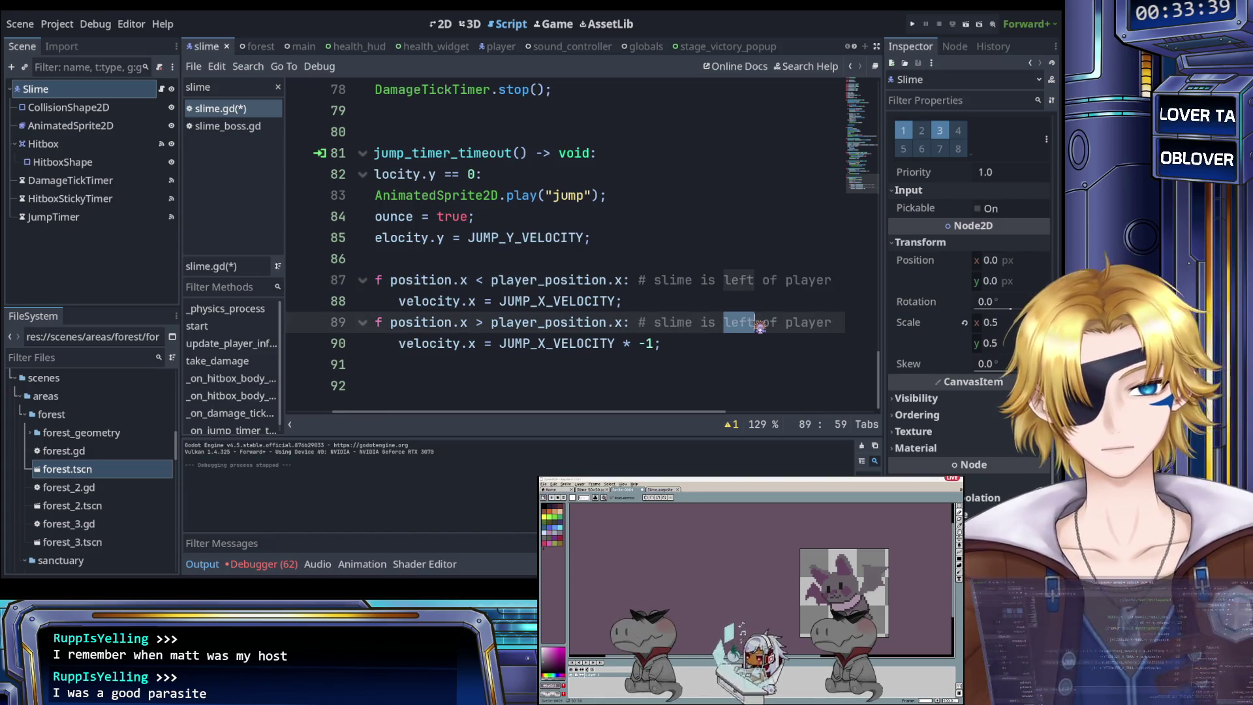
{"action": "type", "text": "right"}
{"action": "key", "text": "ctrl+s"}
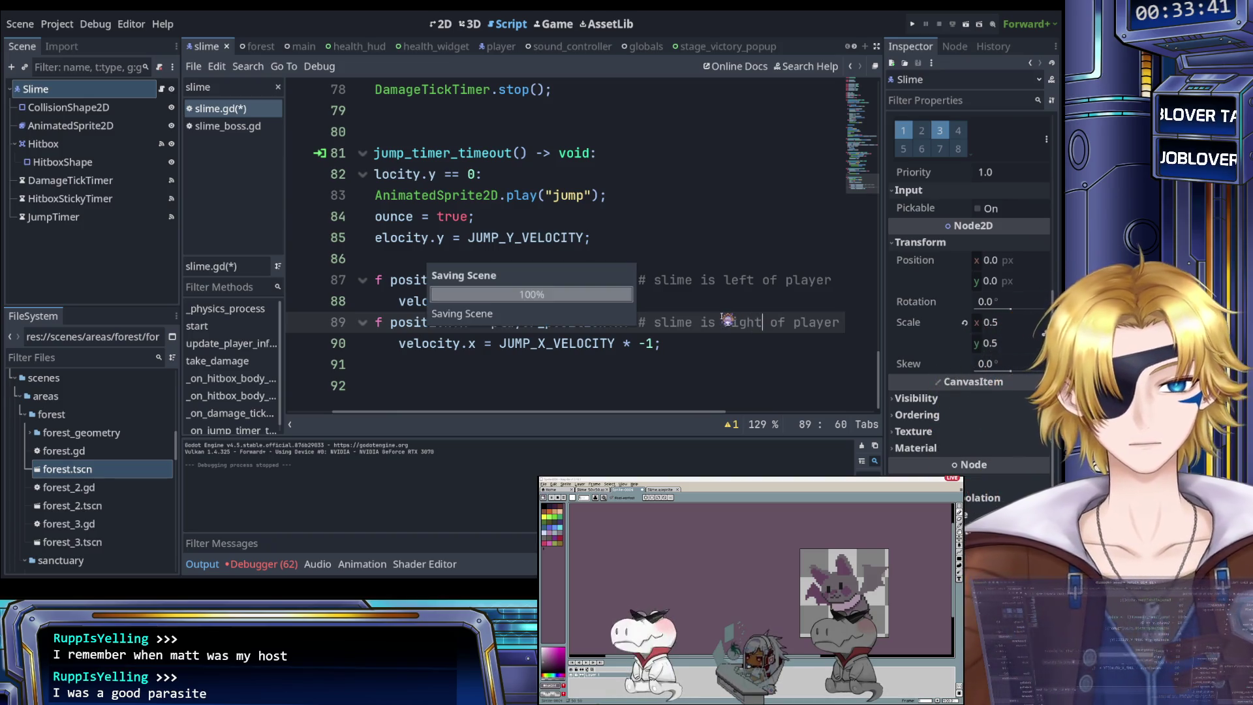
{"action": "left_click", "coordinate": [716, 305]}
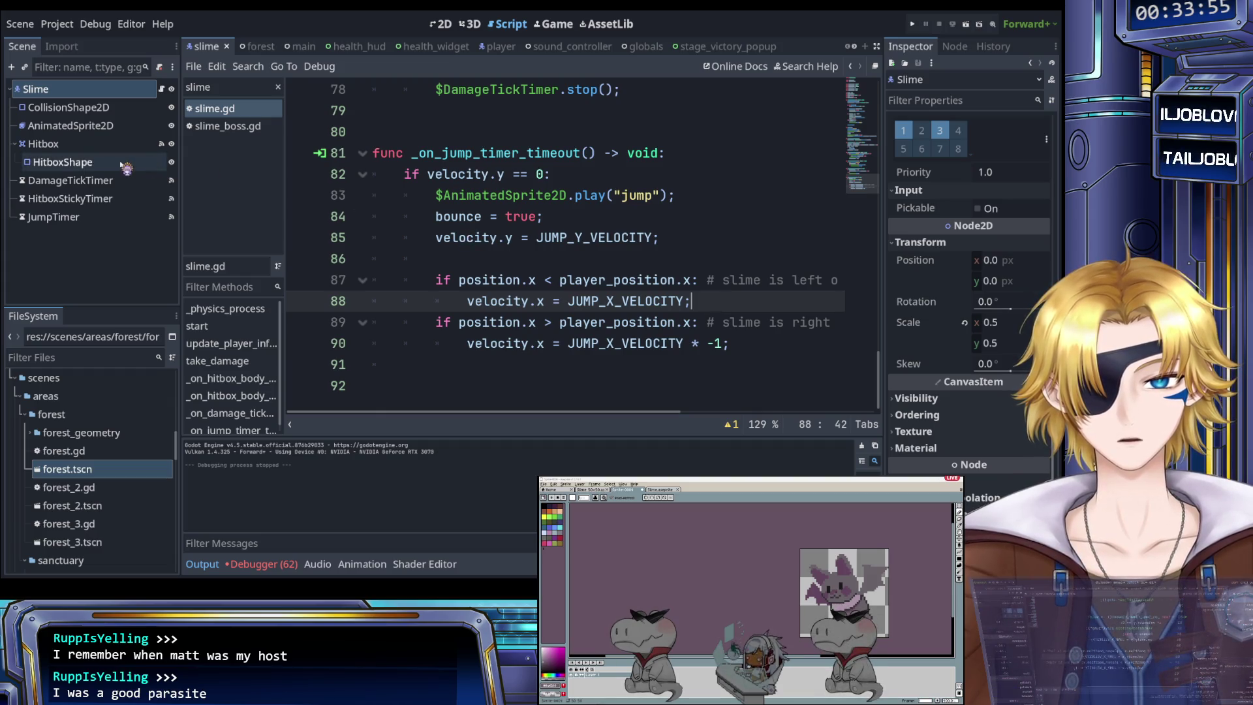
Step: Select the slime's AnimatedSprite2D to preview its idle and jump animations
{"action": "left_click", "coordinate": [63, 162]}
{"action": "left_click", "coordinate": [92, 126]}
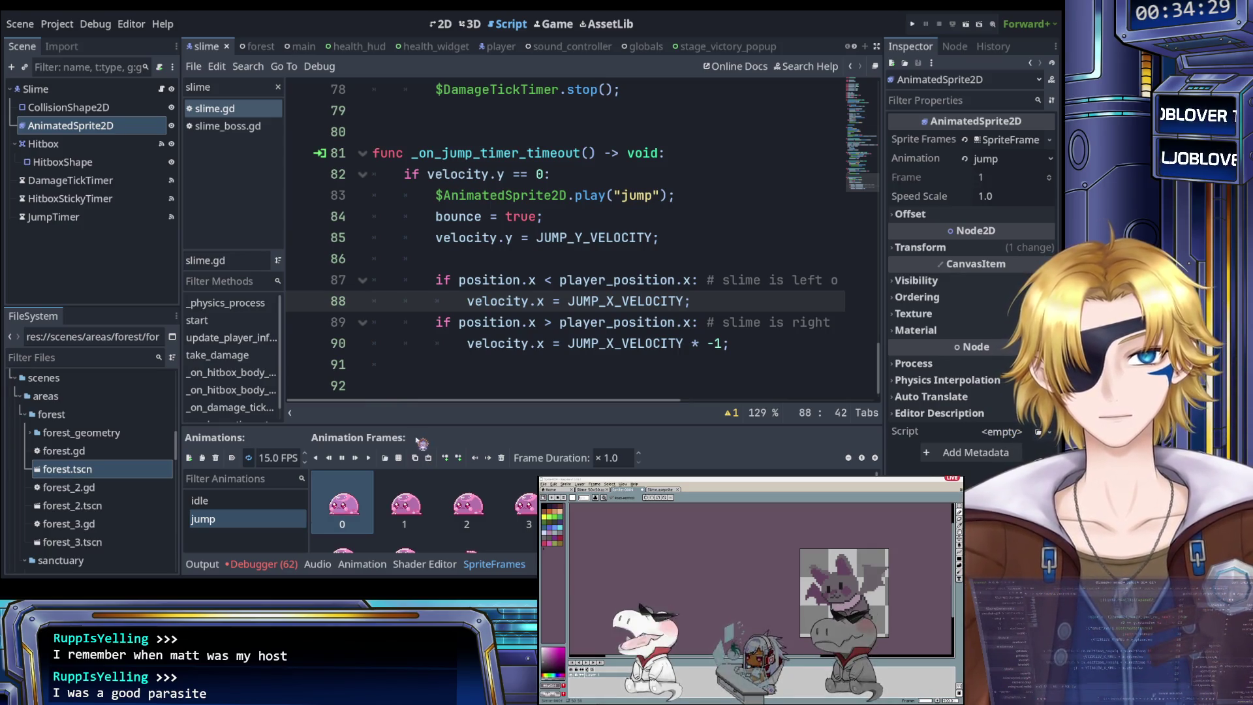
Step: Switch to the player scene and open player.gd via the script filter 'player'
{"action": "left_click", "coordinate": [489, 46]}
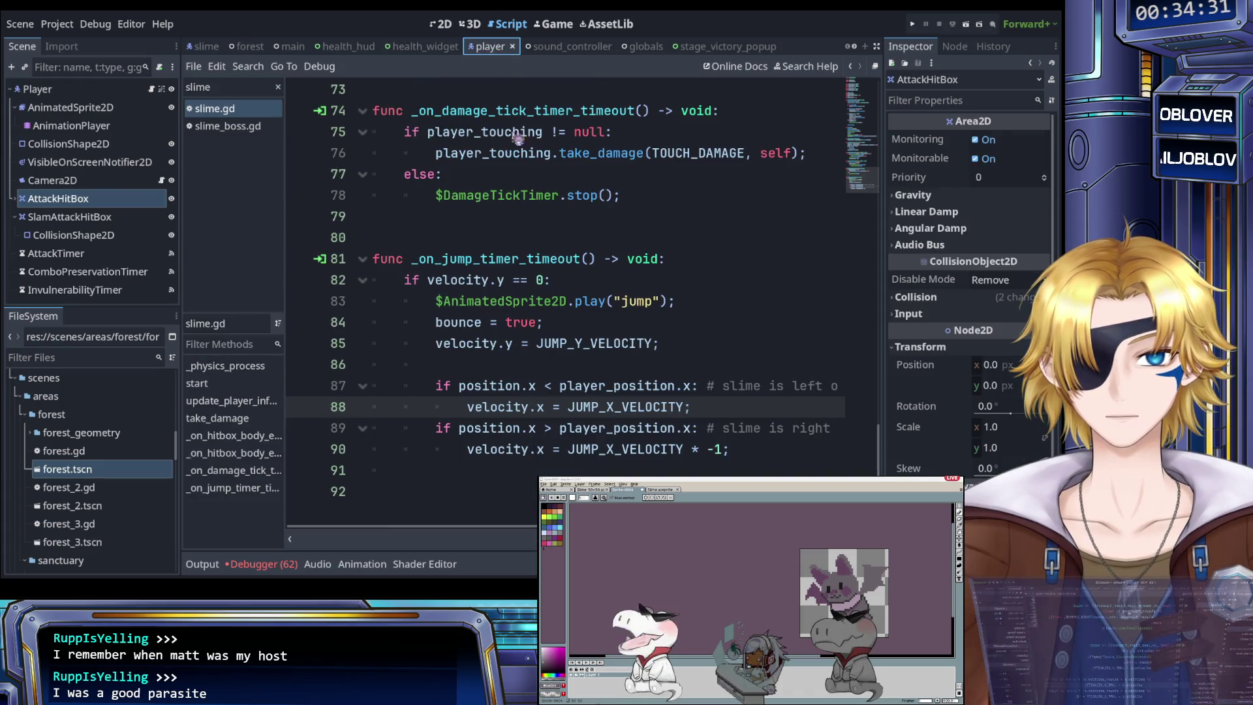
{"action": "scroll", "coordinate": [544, 196], "scroll_direction": "up", "scroll_amount": 2}
{"action": "scroll", "coordinate": [551, 209], "scroll_direction": "up", "scroll_amount": 12}
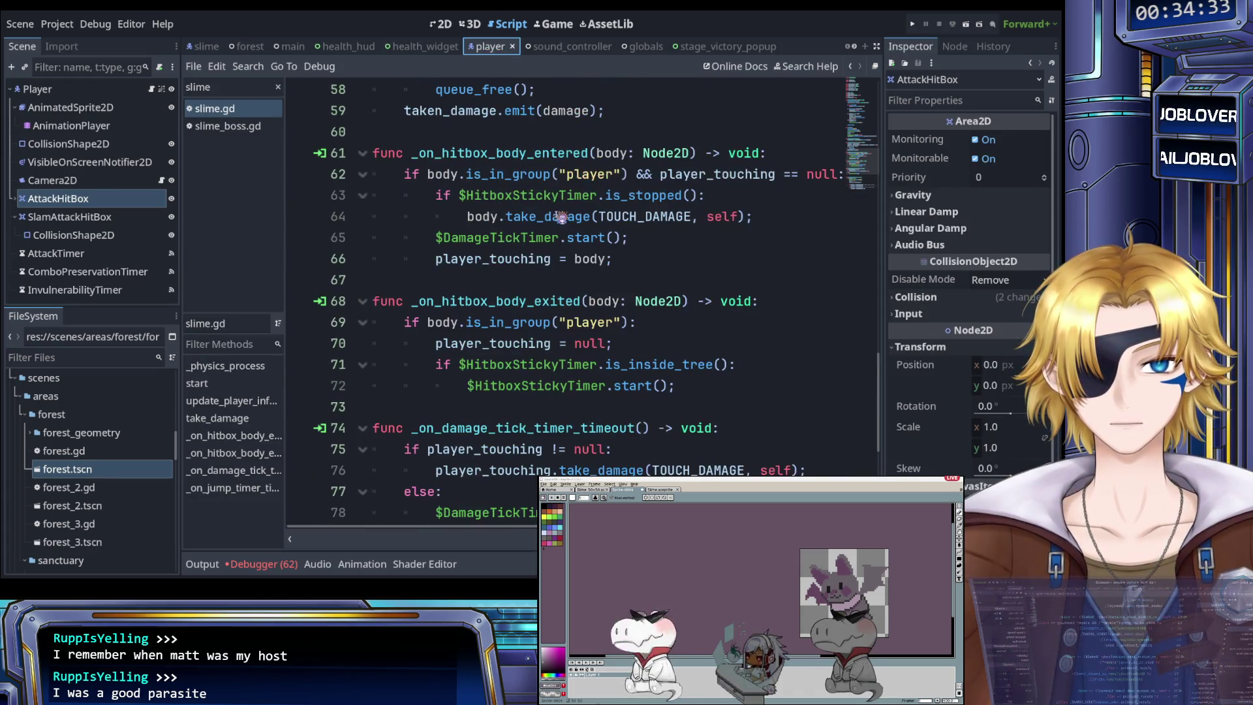
{"action": "scroll", "coordinate": [561, 223], "scroll_direction": "up", "scroll_amount": 9}
{"action": "scroll", "coordinate": [562, 228], "scroll_direction": "down", "scroll_amount": 4}
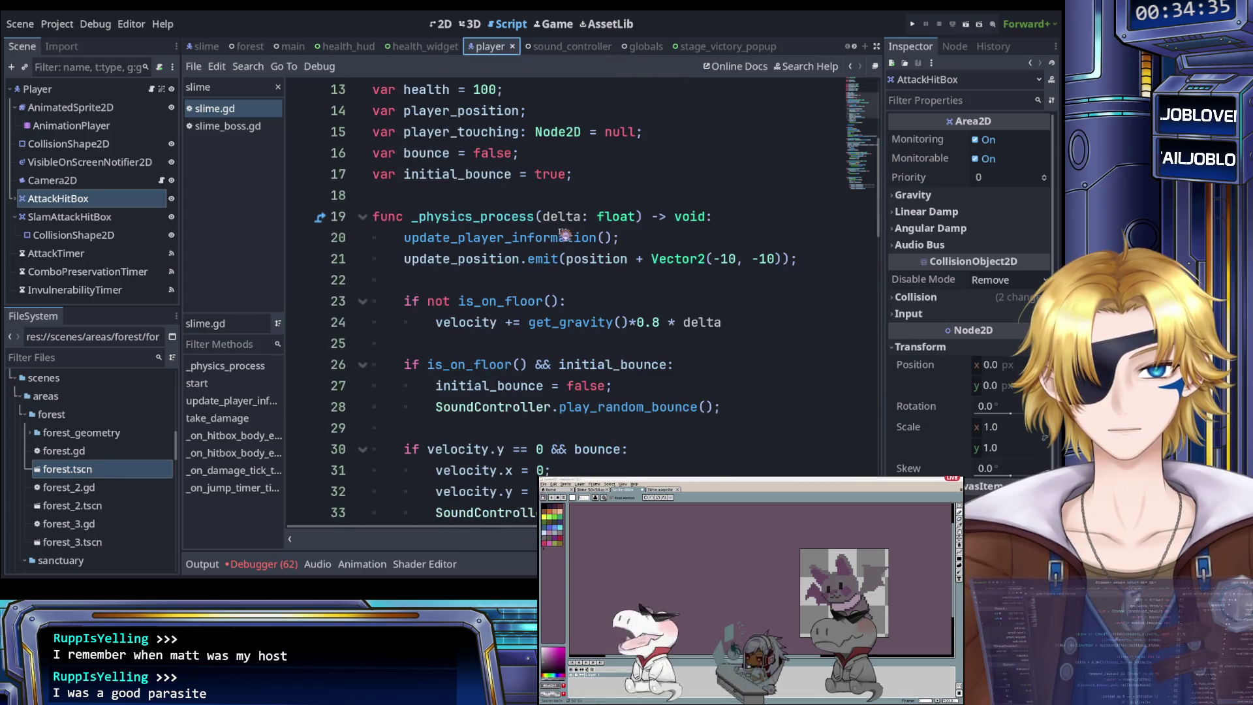
{"action": "left_click", "coordinate": [560, 238]}
{"action": "scroll", "coordinate": [501, 215], "scroll_direction": "down", "scroll_amount": 20}
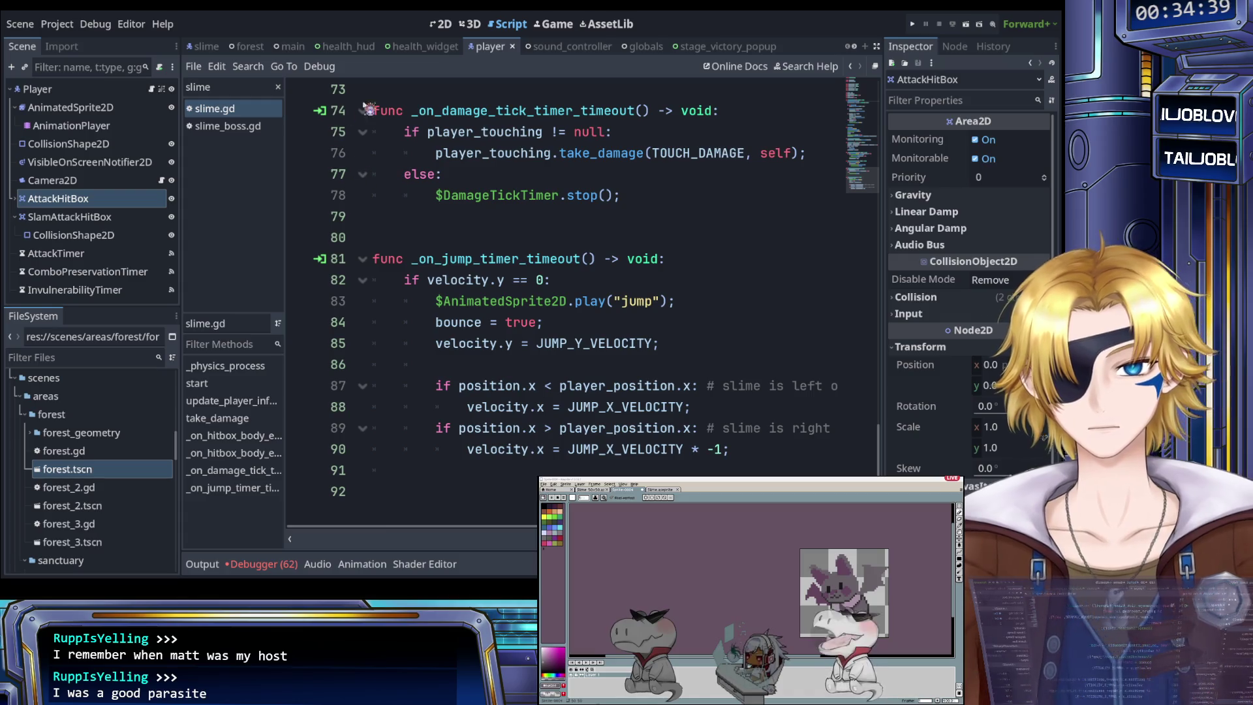
{"action": "double_click", "coordinate": [234, 88]}
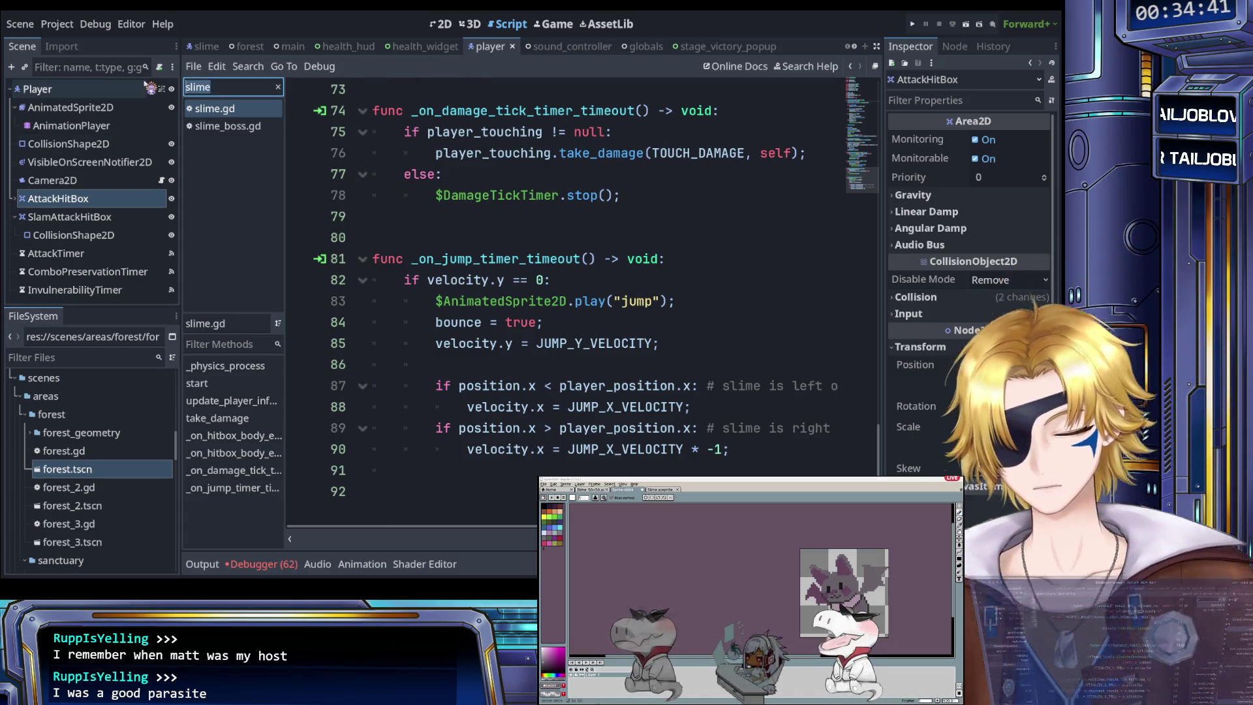
{"action": "type", "text": "player"}
{"action": "left_click", "coordinate": [251, 110]}
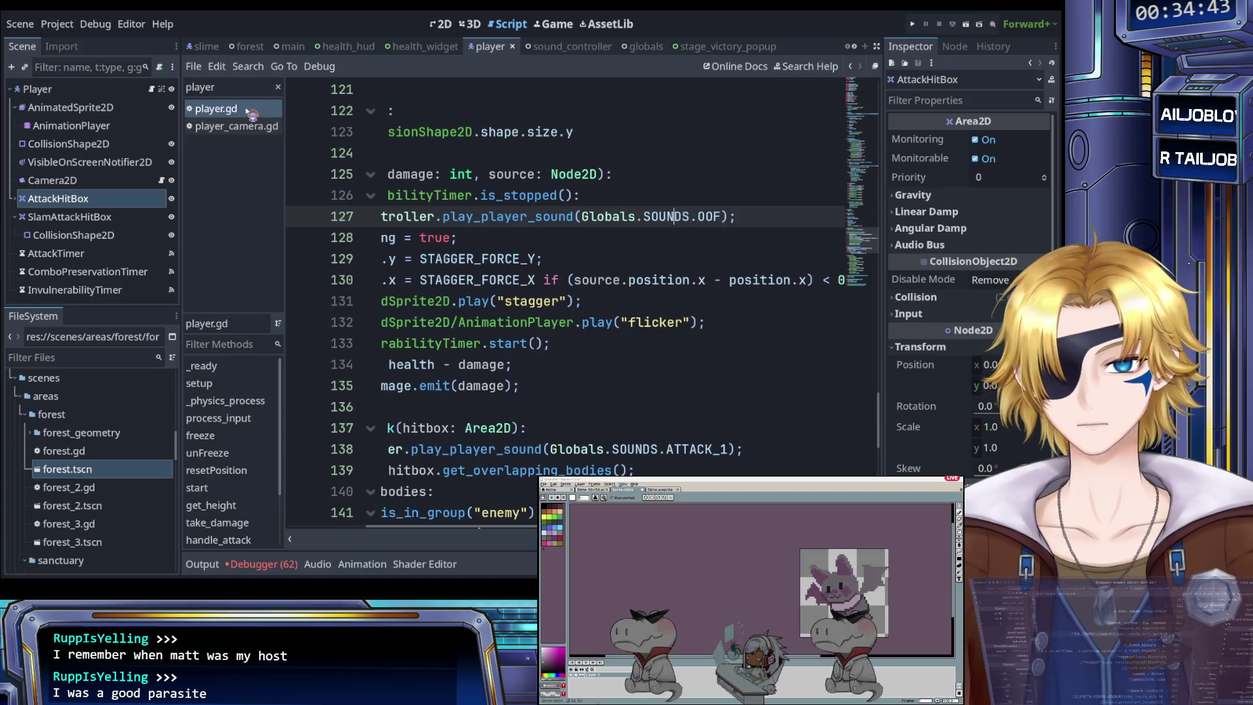
Step: Scroll player.gd to process_input and select the flip_h = true statement on line 61
{"action": "left_click", "coordinate": [515, 239]}
{"action": "scroll", "coordinate": [515, 239], "scroll_direction": "up", "scroll_amount": 2}
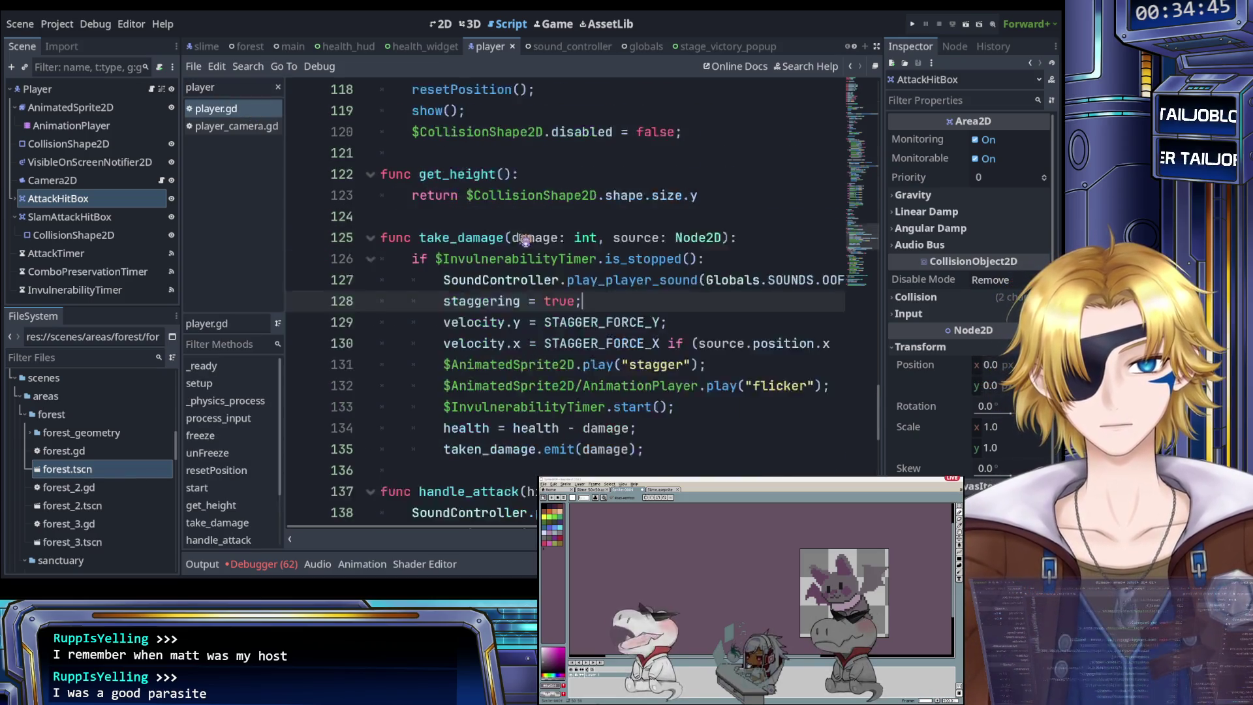
{"action": "scroll", "coordinate": [529, 240], "scroll_direction": "down", "scroll_amount": 8}
{"action": "scroll", "coordinate": [541, 240], "scroll_direction": "down", "scroll_amount": 4}
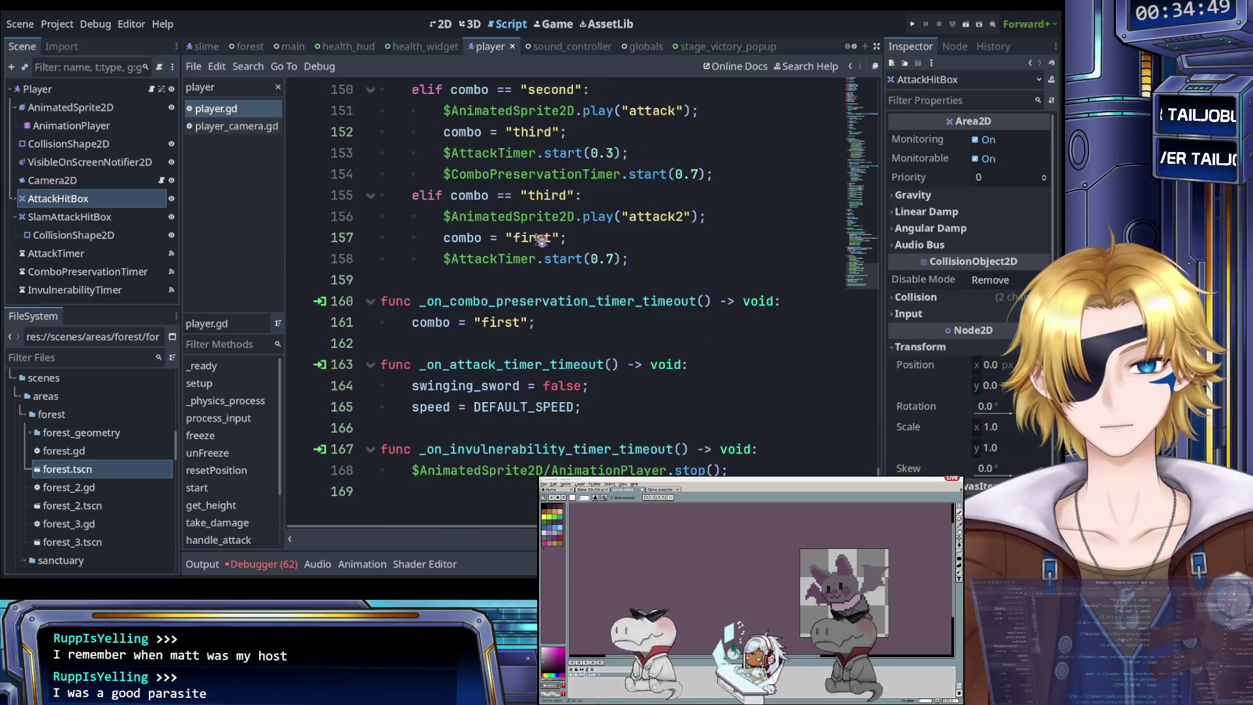
{"action": "scroll", "coordinate": [541, 240], "scroll_direction": "up", "scroll_amount": 5}
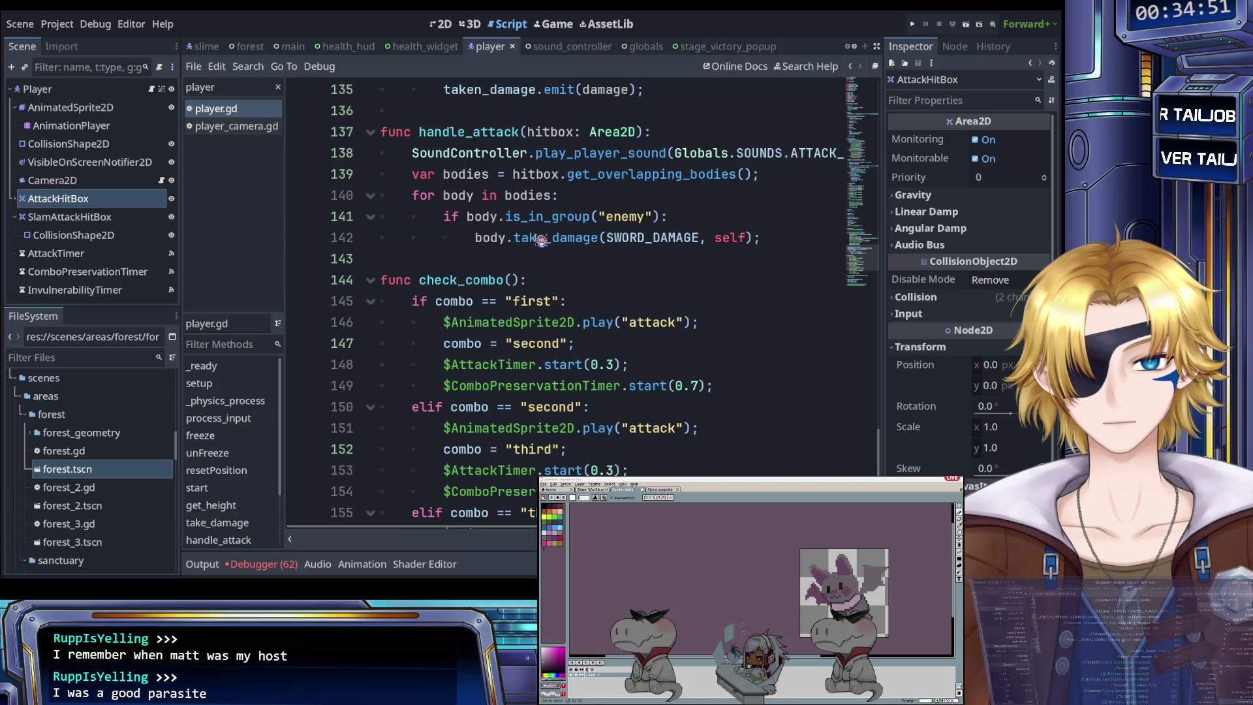
{"action": "scroll", "coordinate": [541, 240], "scroll_direction": "up", "scroll_amount": 10}
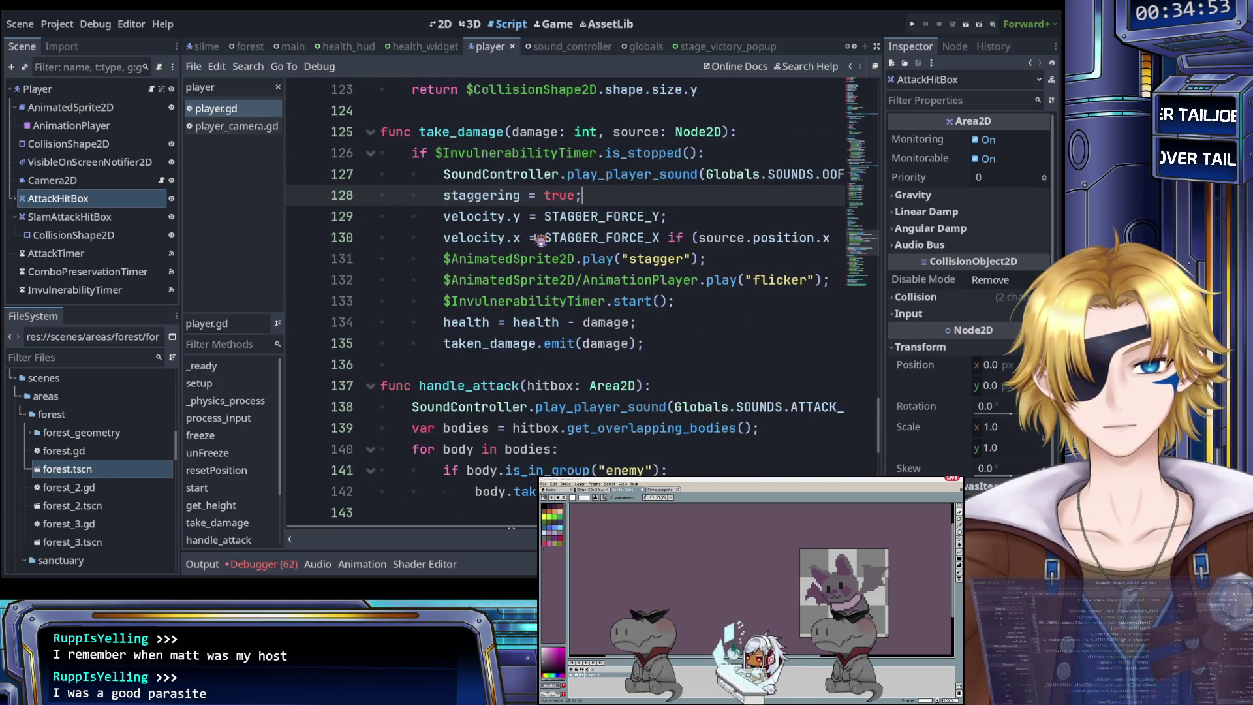
{"action": "scroll", "coordinate": [542, 241], "scroll_direction": "up", "scroll_amount": 6}
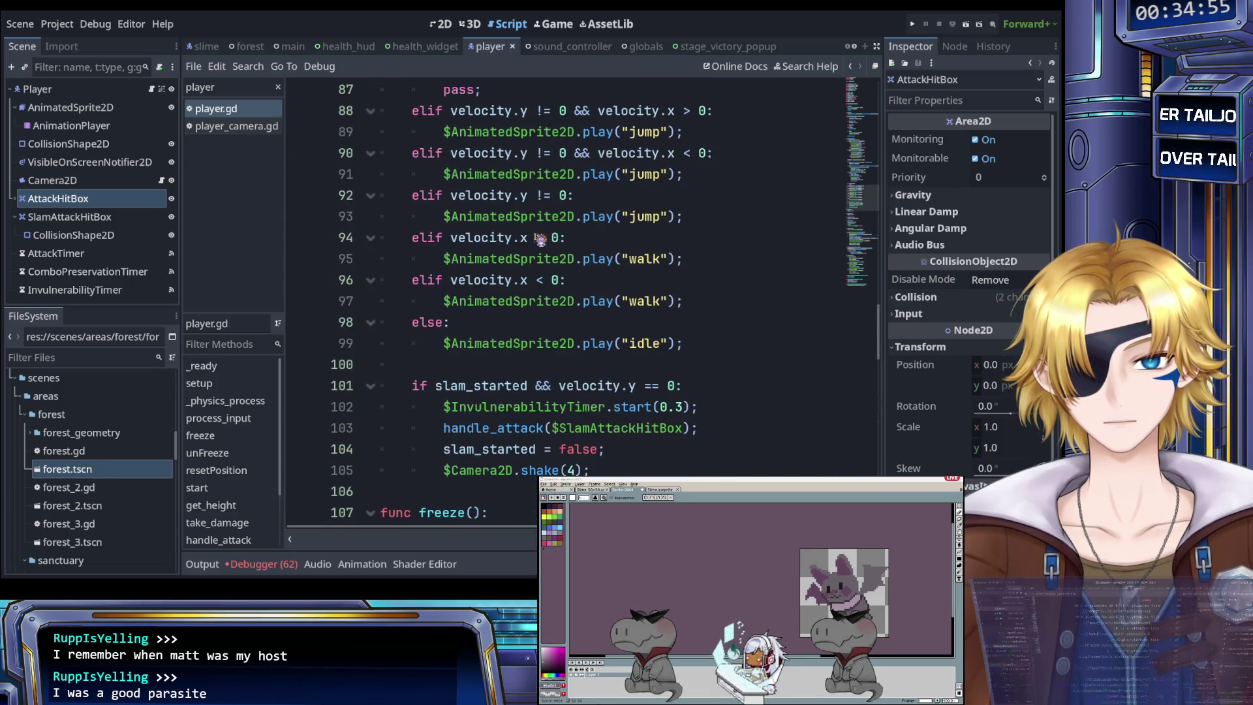
{"action": "scroll", "coordinate": [541, 240], "scroll_direction": "up", "scroll_amount": 7}
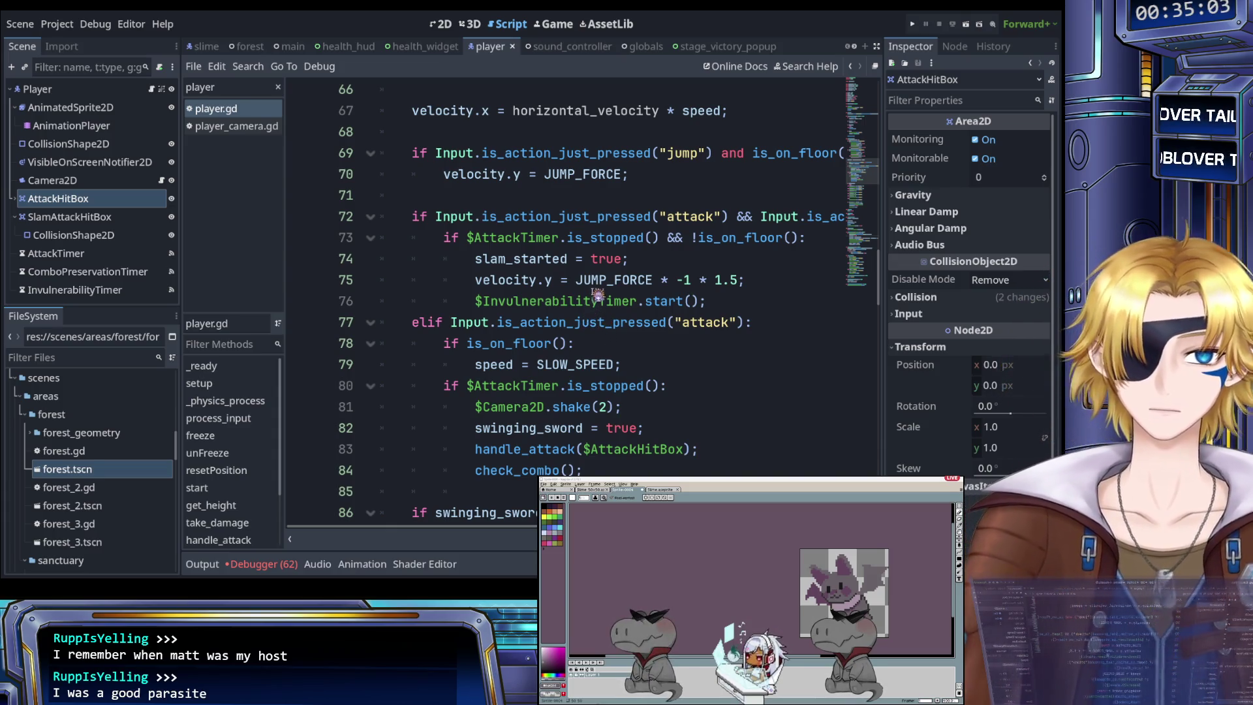
{"action": "scroll", "coordinate": [595, 297], "scroll_direction": "up", "scroll_amount": 5}
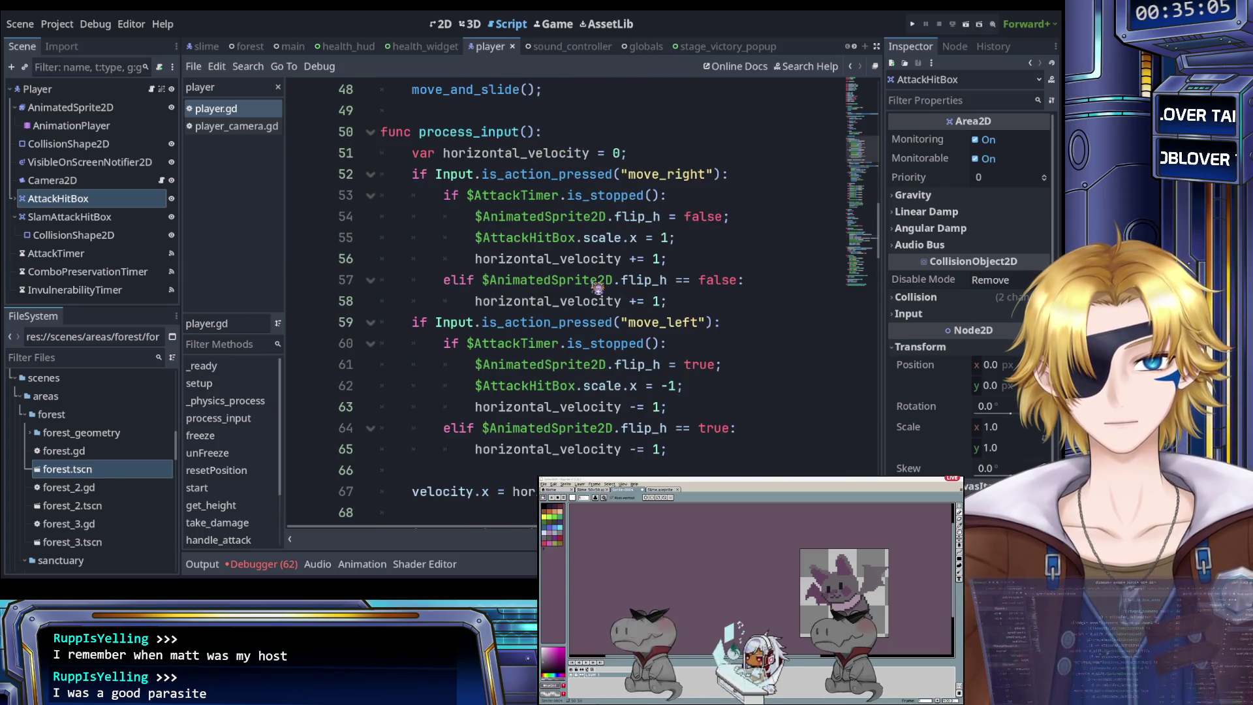
{"action": "scroll", "coordinate": [596, 291], "scroll_direction": "down", "scroll_amount": 1}
{"action": "left_click", "coordinate": [576, 304]}
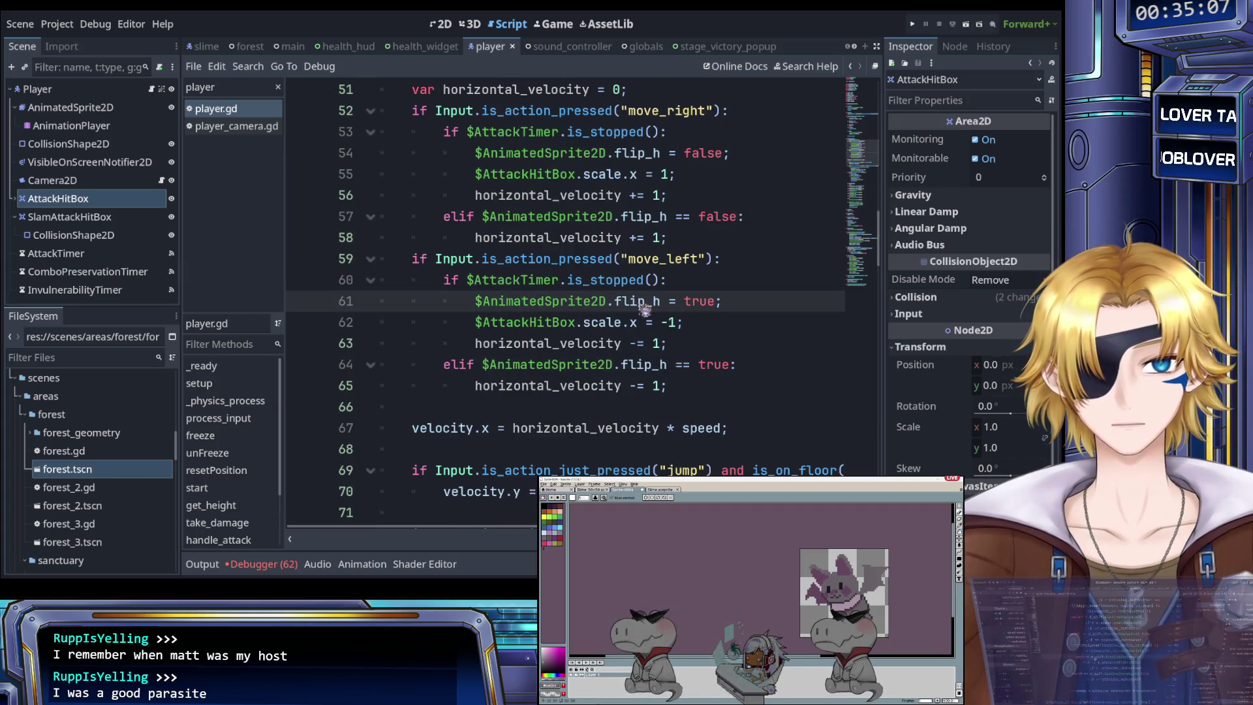
{"action": "left_click_drag", "start_coordinate": [722, 302], "coordinate": [476, 301]}
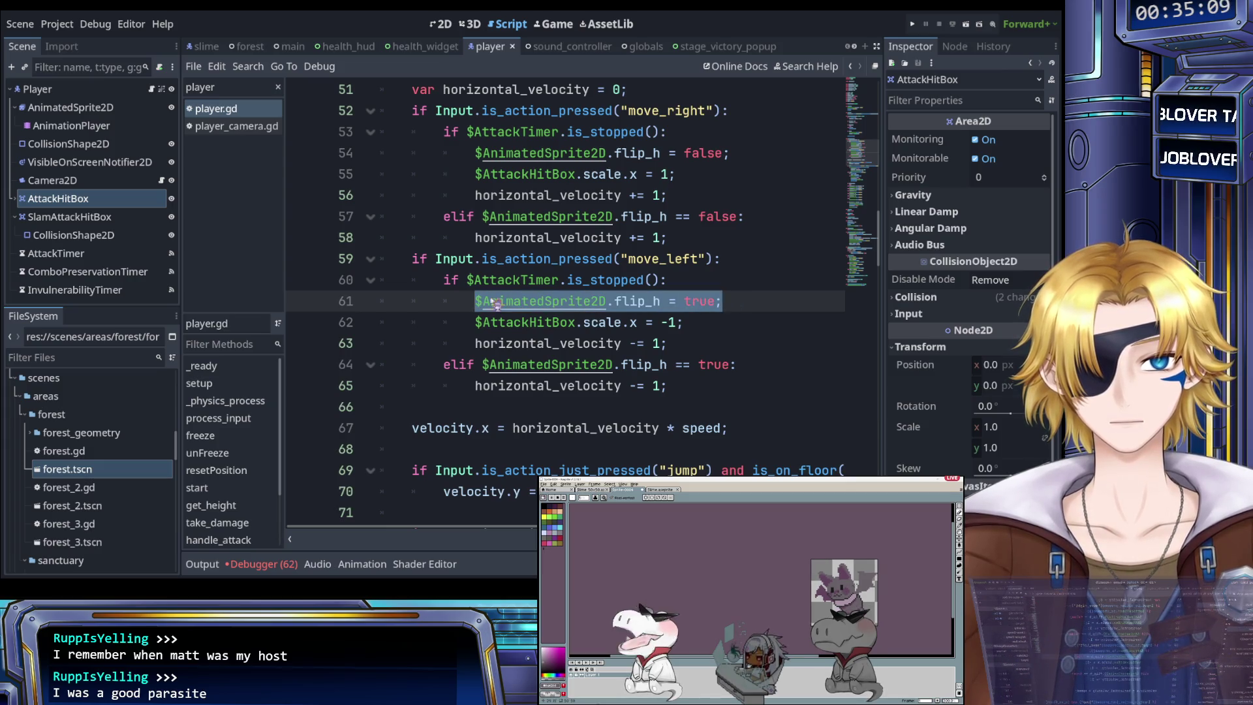
{"action": "left_click", "coordinate": [703, 331]}
{"action": "scroll", "coordinate": [703, 330], "scroll_direction": "up", "scroll_amount": 1}
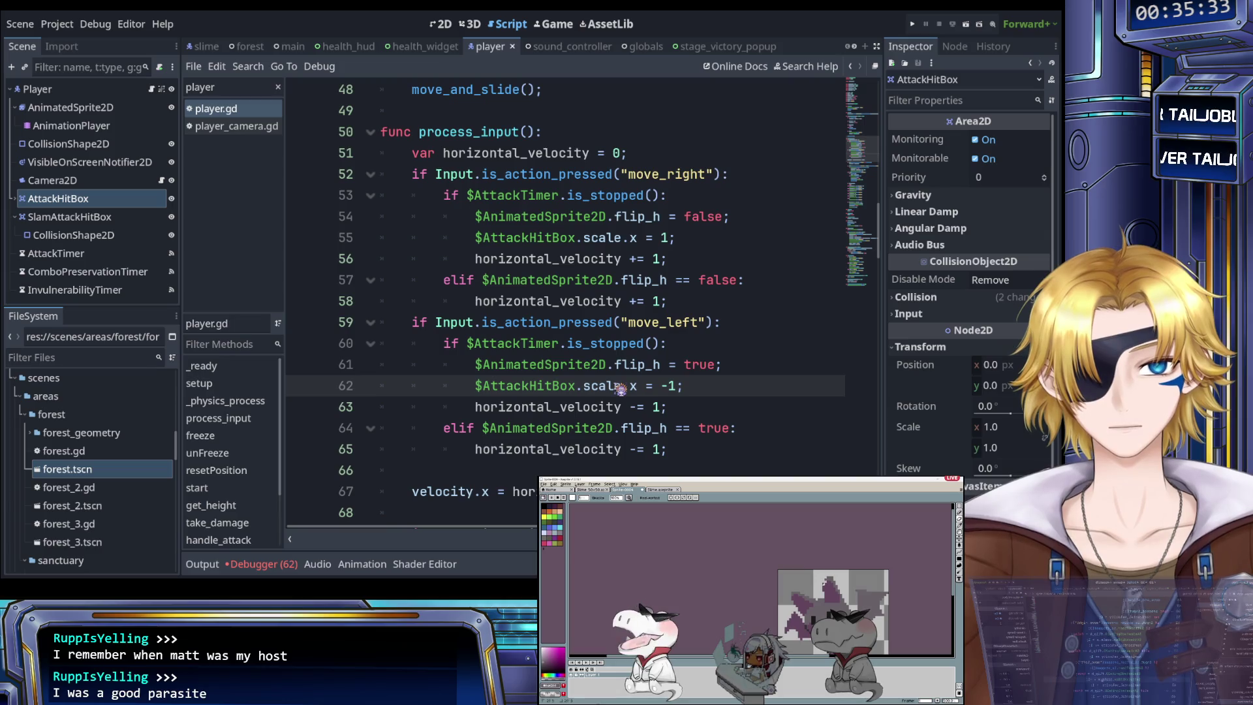
{"action": "left_click_drag", "start_coordinate": [724, 367], "coordinate": [483, 370]}
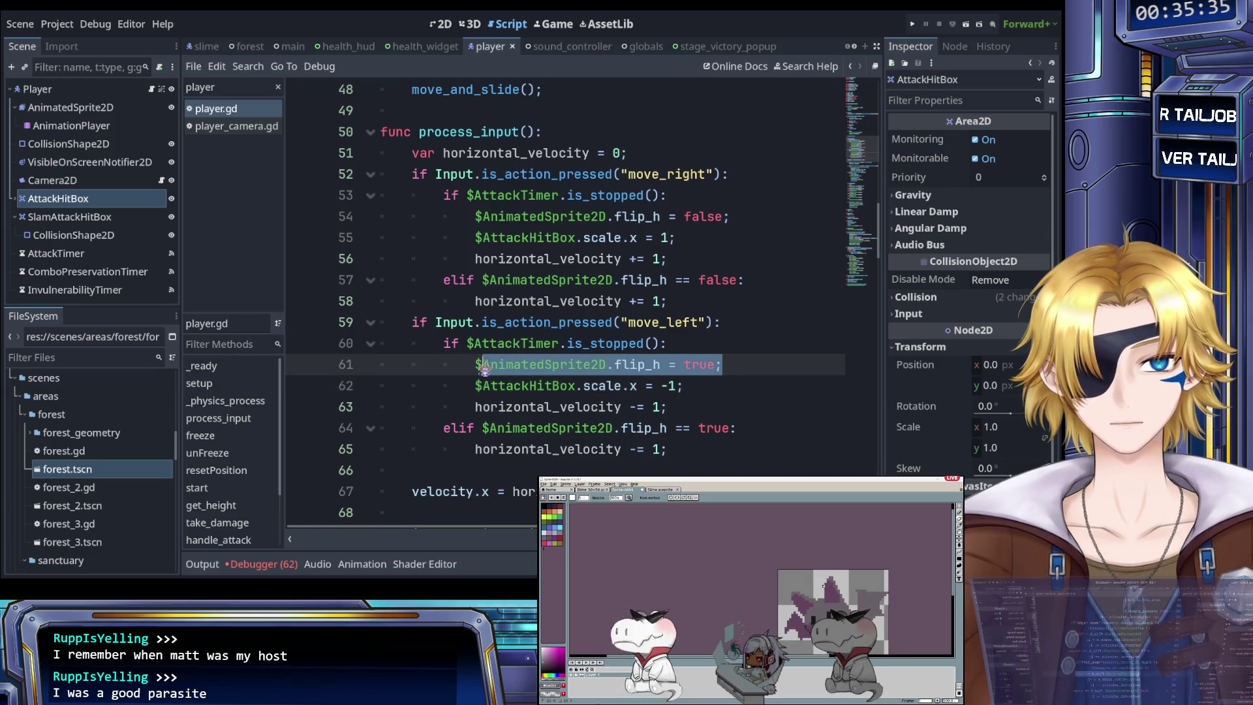
{"action": "left_click", "coordinate": [700, 385]}
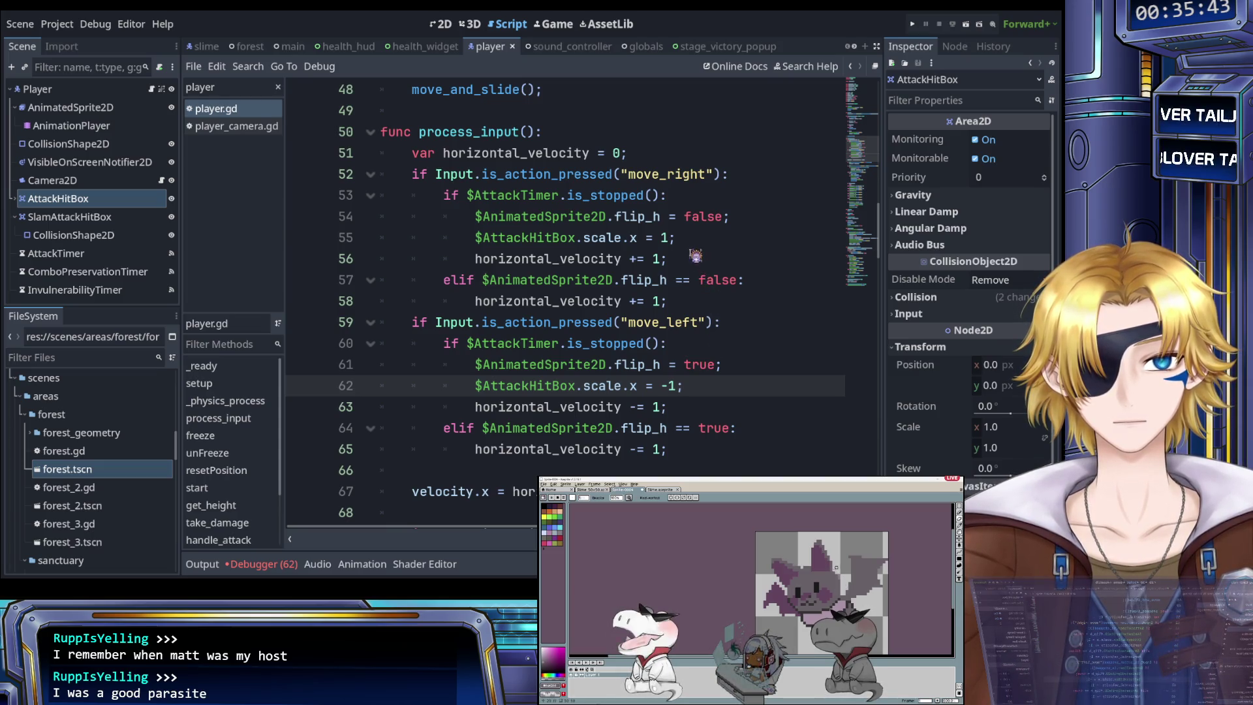
{"action": "scroll", "coordinate": [696, 256], "scroll_direction": "down", "scroll_amount": 1}
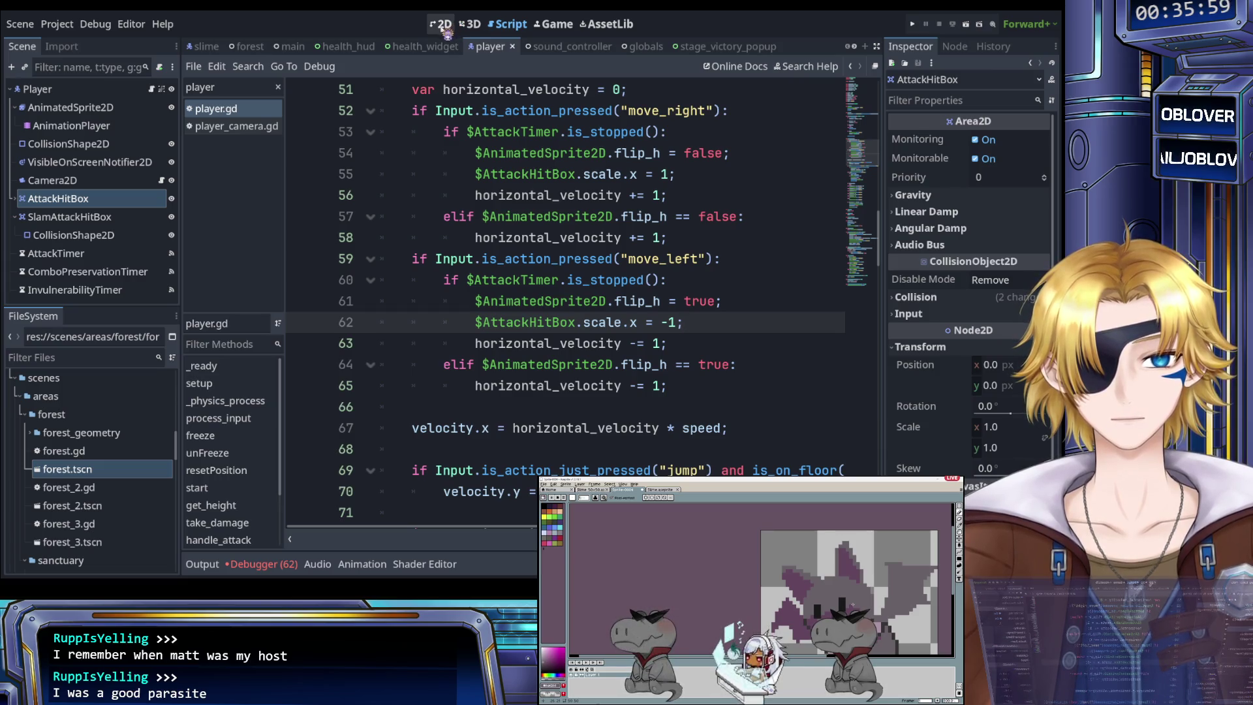
{"action": "scroll", "coordinate": [513, 152], "scroll_direction": "down", "scroll_amount": 15}
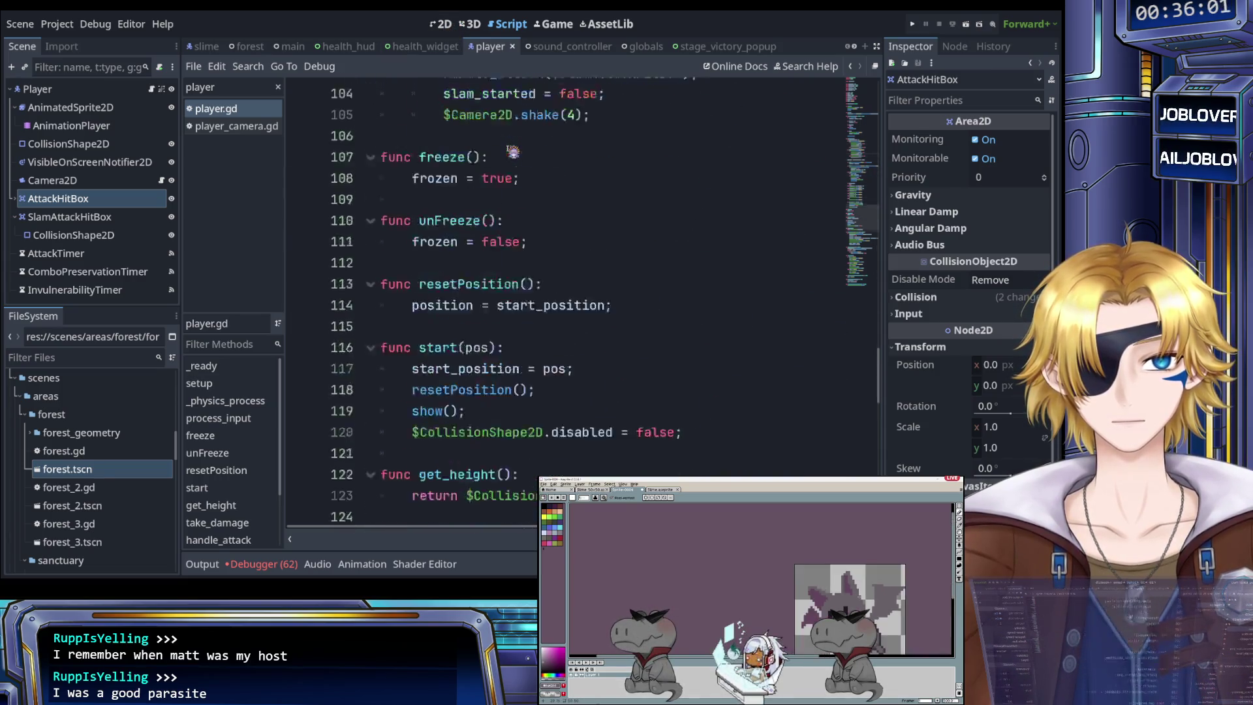
{"action": "scroll", "coordinate": [513, 152], "scroll_direction": "down", "scroll_amount": 15}
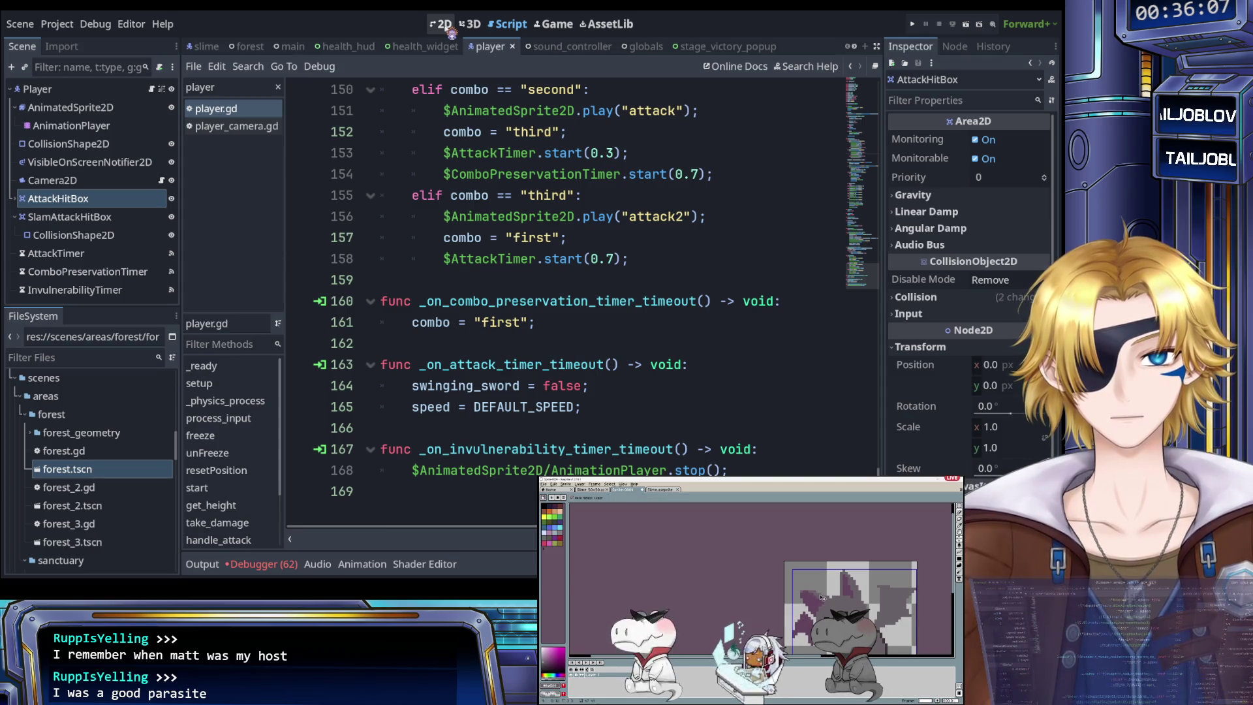
Step: Filter the script list to 'slime' and open slime.gd
{"action": "double_click", "coordinate": [247, 88]}
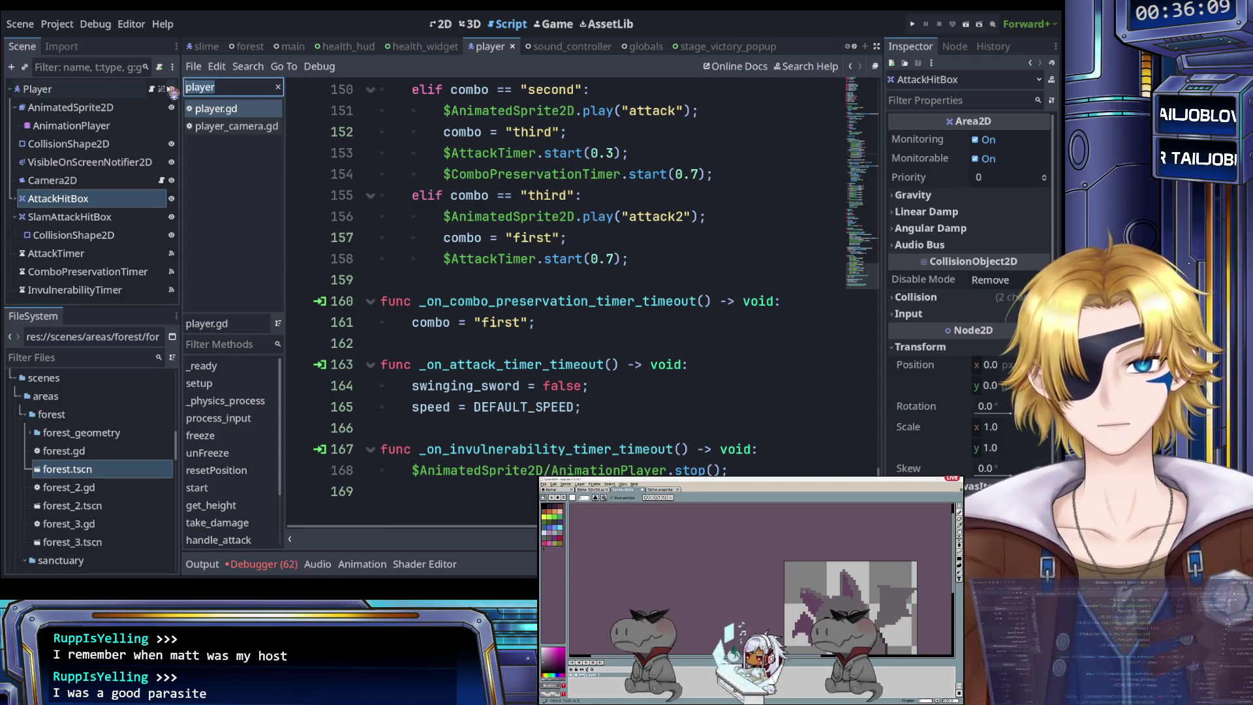
{"action": "type", "text": "slime"}
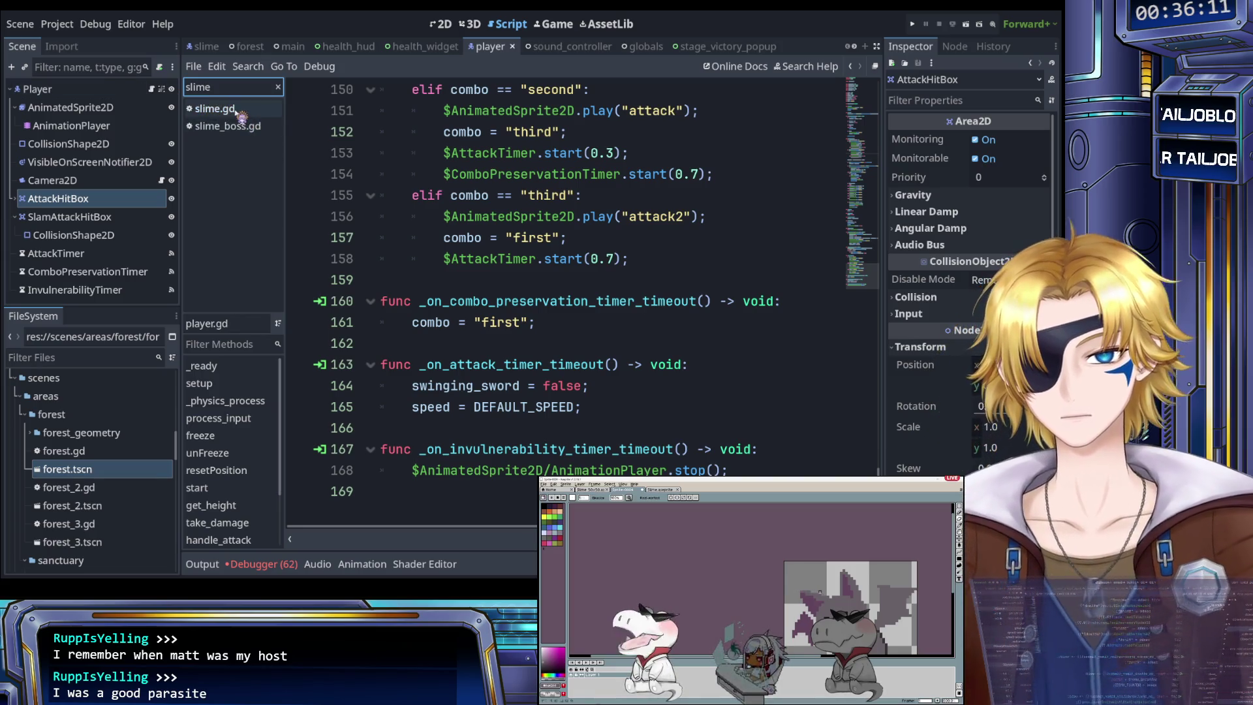
{"action": "left_click", "coordinate": [219, 109]}
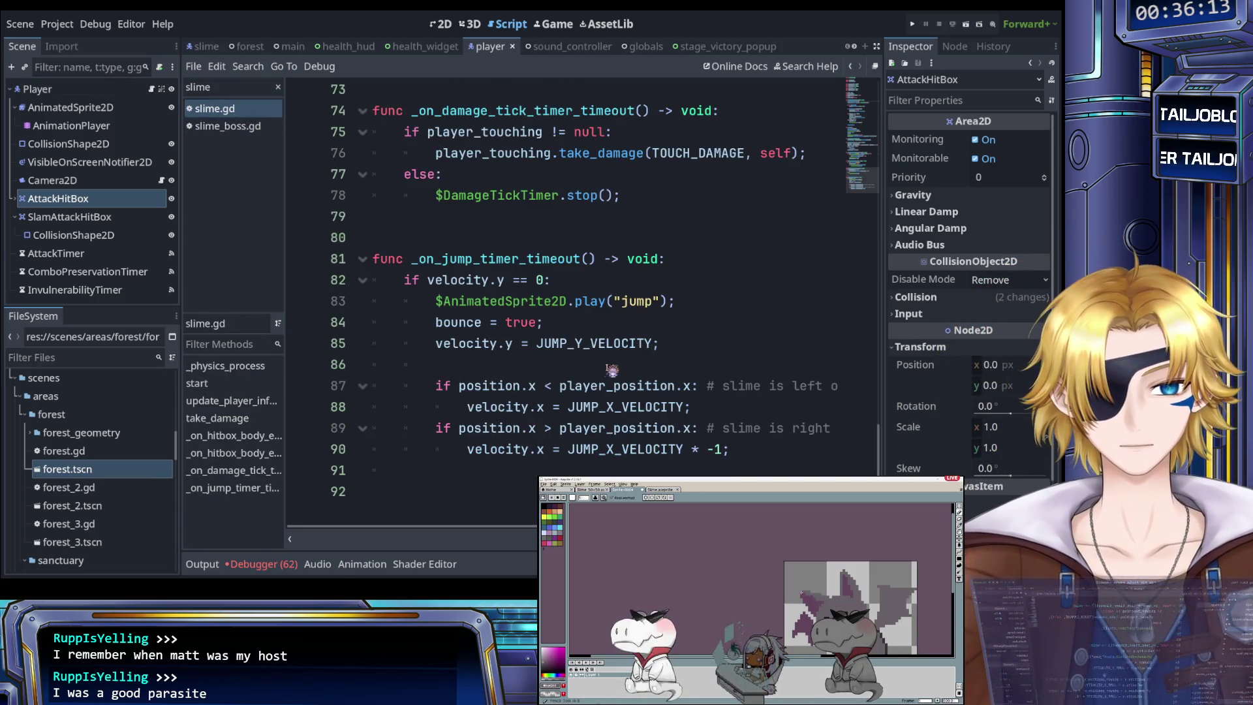
Step: Add a $AnimatedSprite2D.flip_h = false line above the velocity line in the left-of-player branch
{"action": "left_click", "coordinate": [542, 411]}
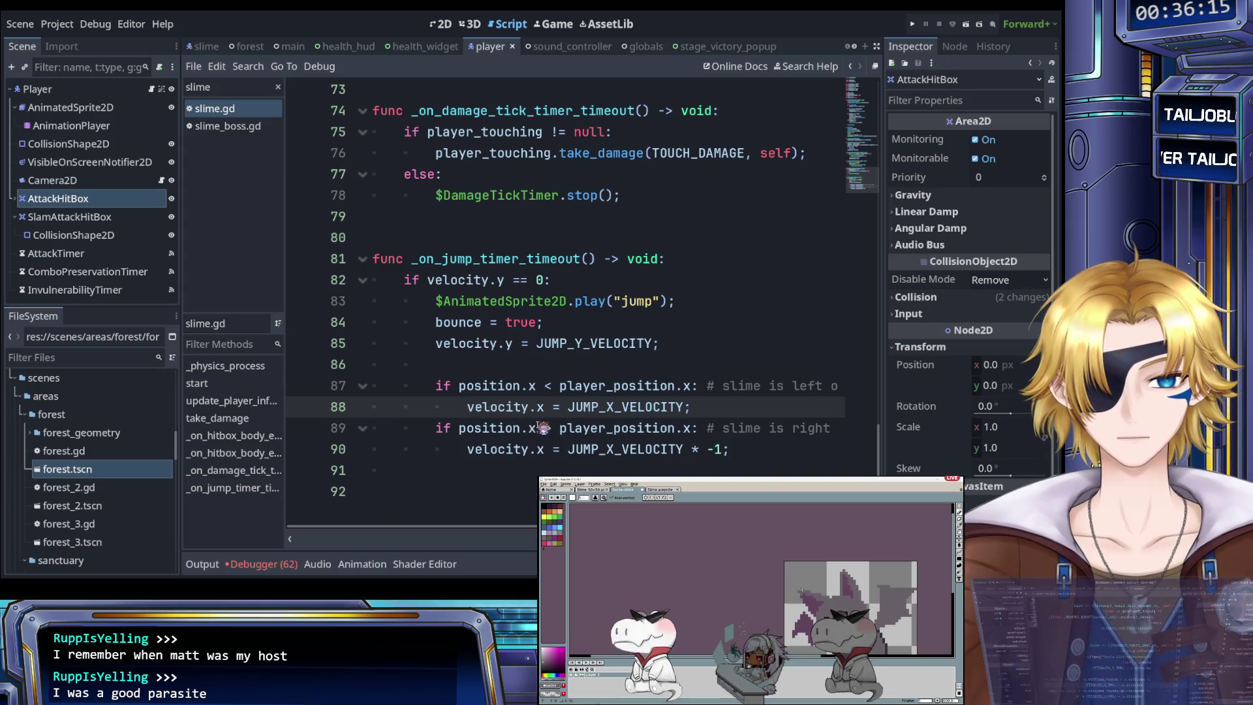
{"action": "key", "text": "Return"}
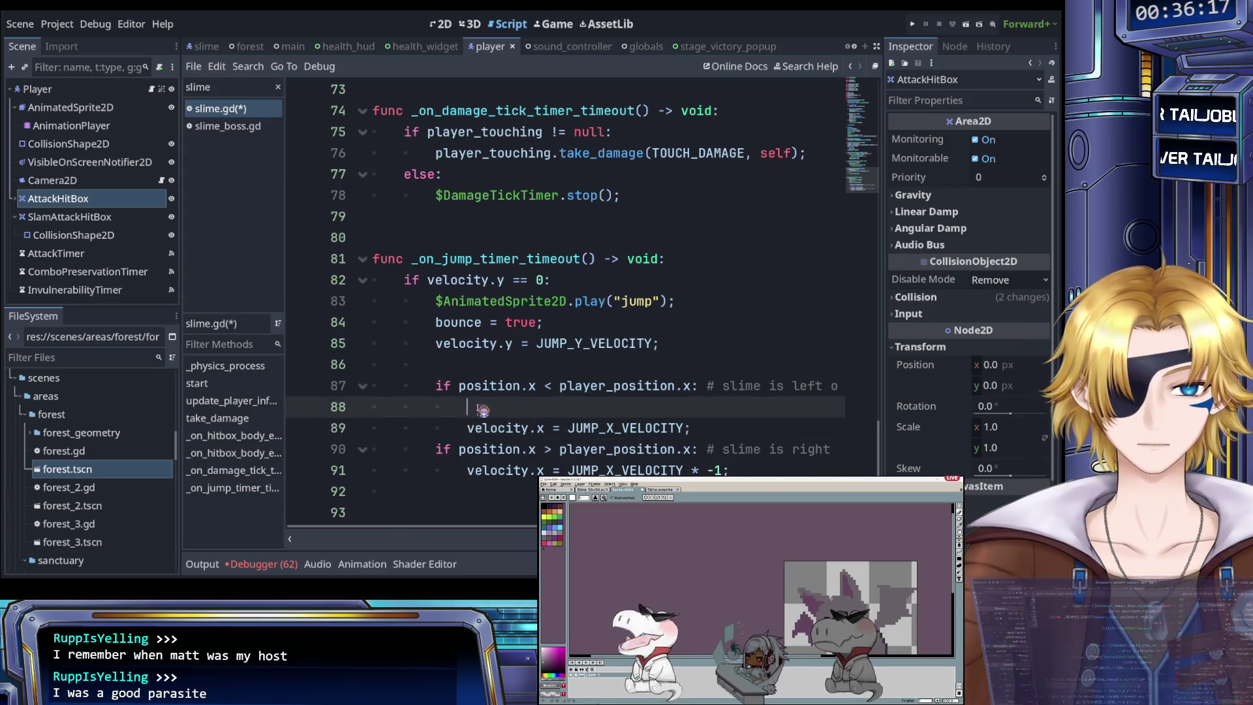
{"action": "scroll", "coordinate": [473, 425], "scroll_direction": "right", "scroll_amount": 5}
{"action": "scroll", "coordinate": [480, 425], "scroll_direction": "left", "scroll_amount": 4}
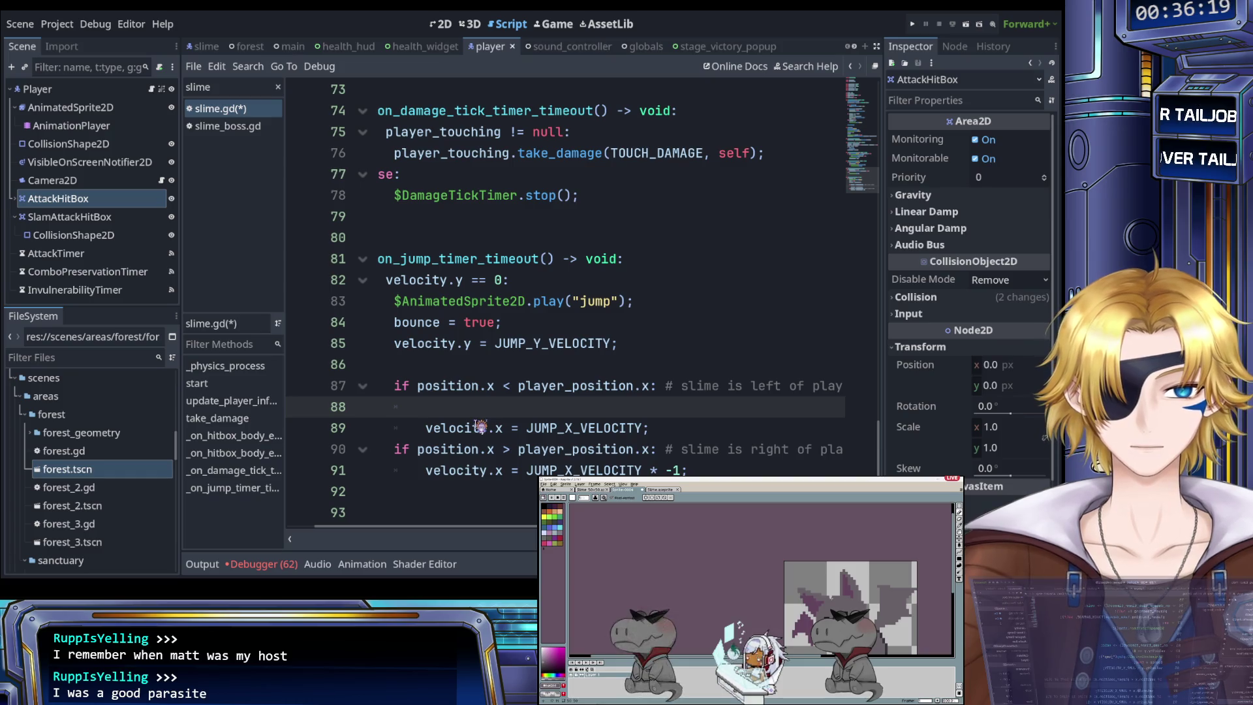
{"action": "scroll", "coordinate": [479, 426], "scroll_direction": "left", "scroll_amount": 1}
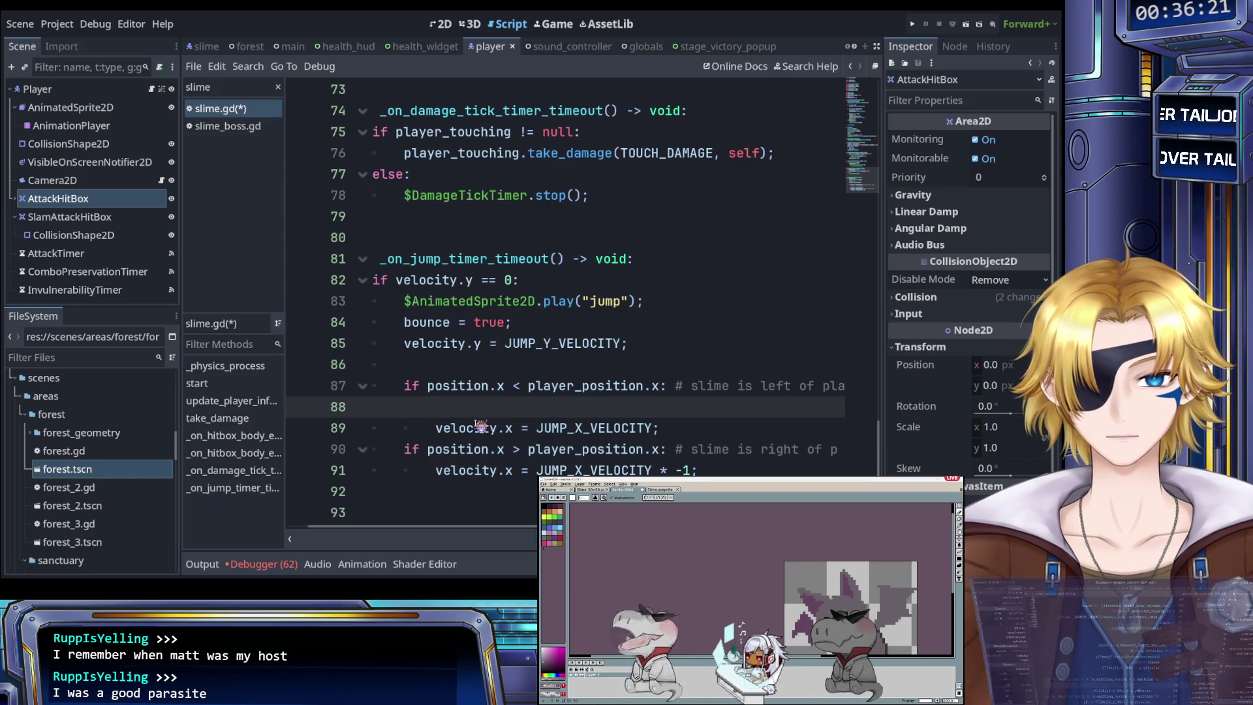
{"action": "type", "text": "$AnimatedSprite2D.flip_h = true;"}
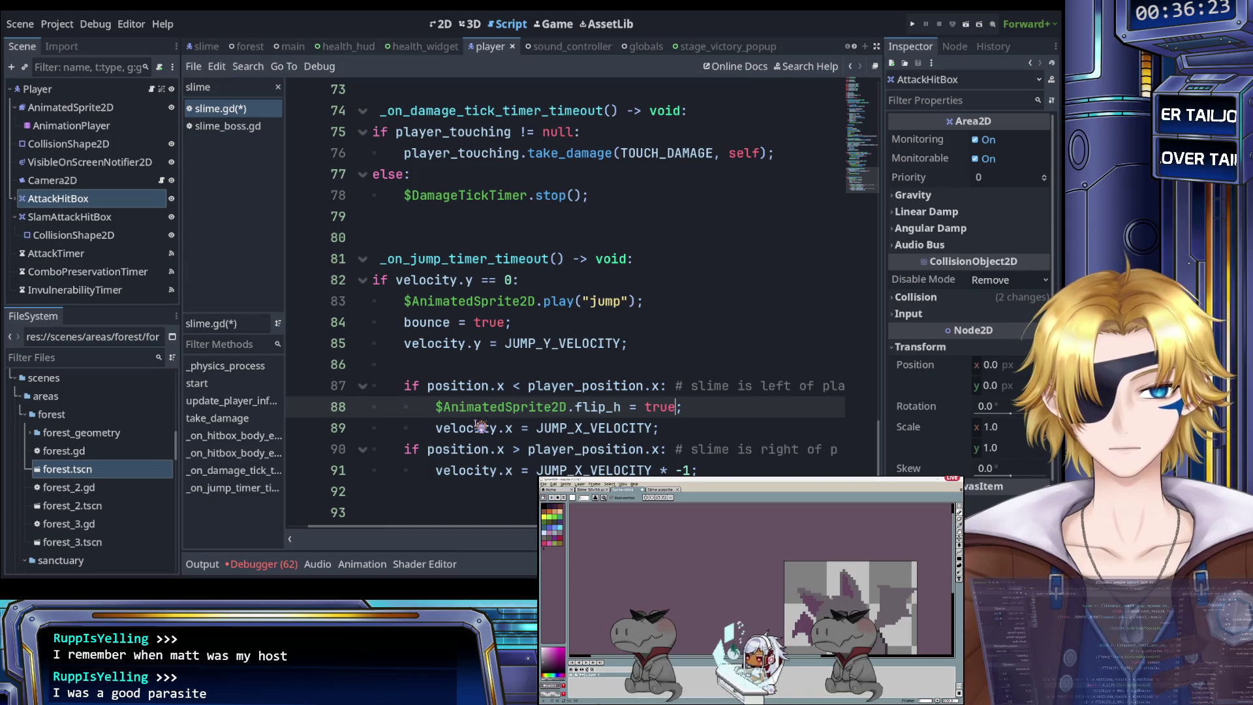
{"action": "type", "text": "fals"}
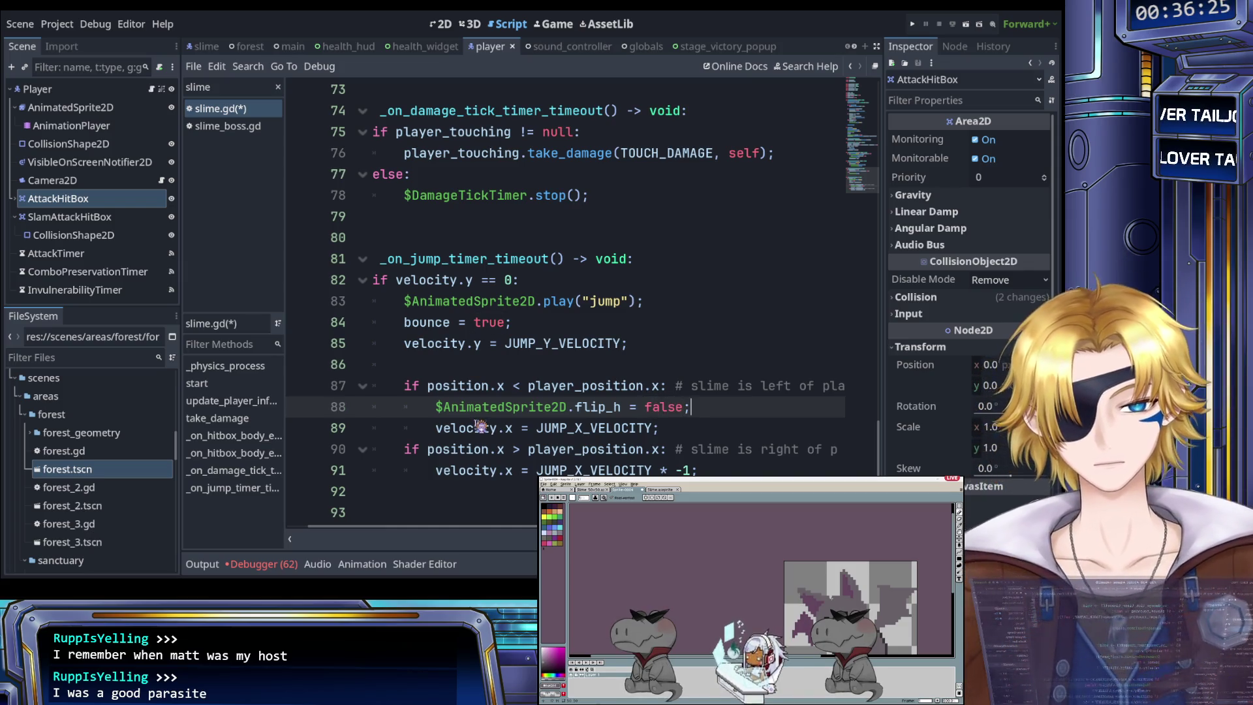
Step: Copy the flip_h line into the right-of-player branch with the value true, and save
{"action": "key", "text": "shift+Home"}
{"action": "key", "text": "ctrl+c"}
{"action": "key", "text": "Down"}
{"action": "key", "text": "Down"}
{"action": "key", "text": "Down"}
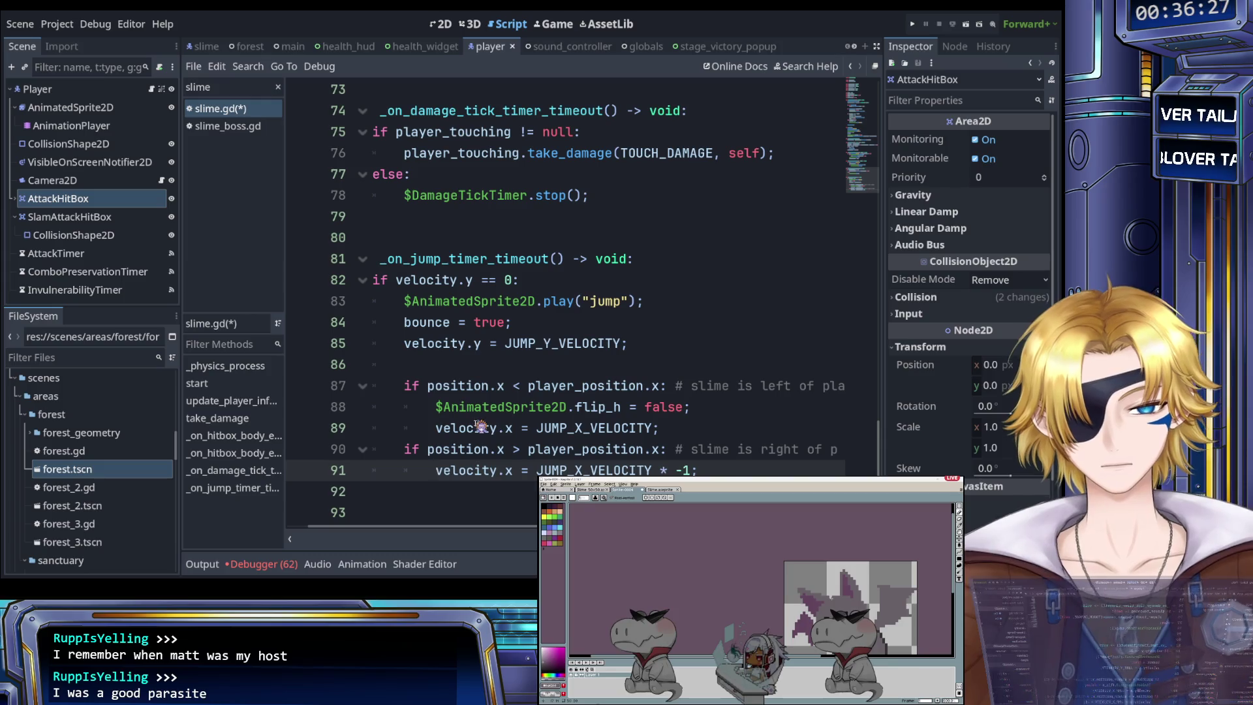
{"action": "key", "text": "Return"}
{"action": "key", "text": "Up"}
{"action": "key", "text": "ctrl+v"}
{"action": "key", "text": "Left"}
{"action": "key", "text": "shift+Left"}
{"action": "key", "text": "shift+Left"}
{"action": "key", "text": "shift+Left"}
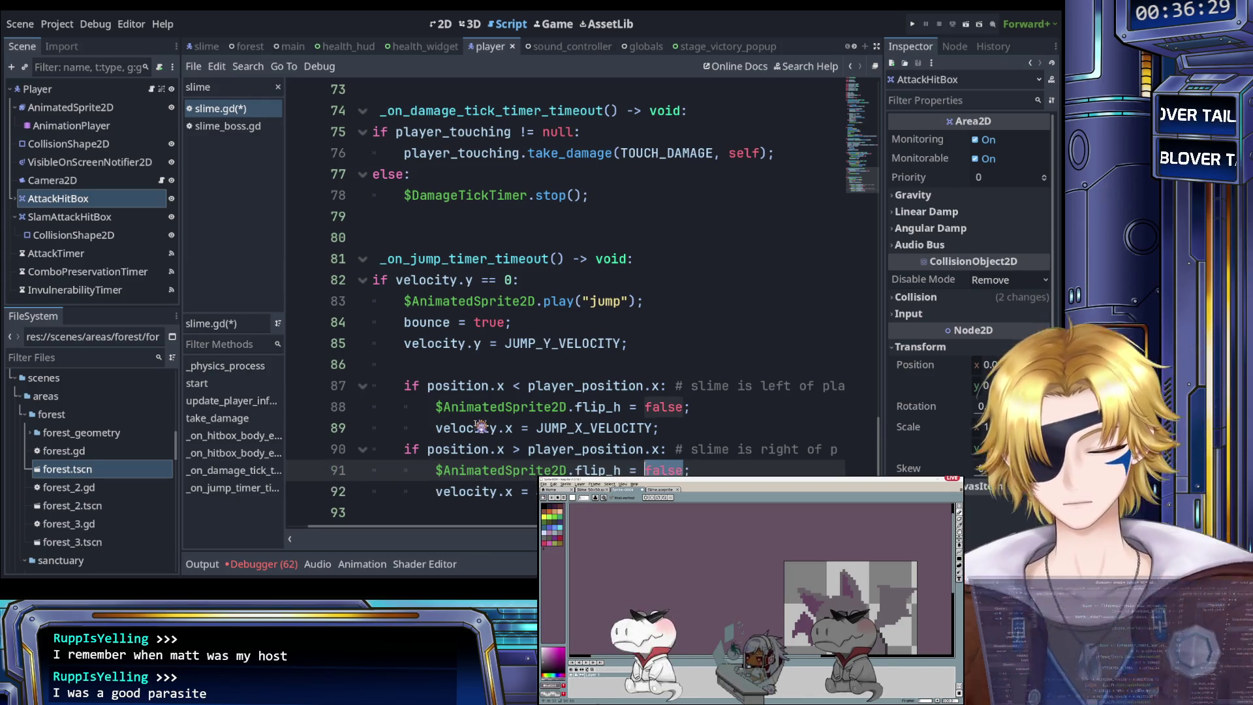
{"action": "type", "text": "true"}
{"action": "key", "text": "ctrl+s"}
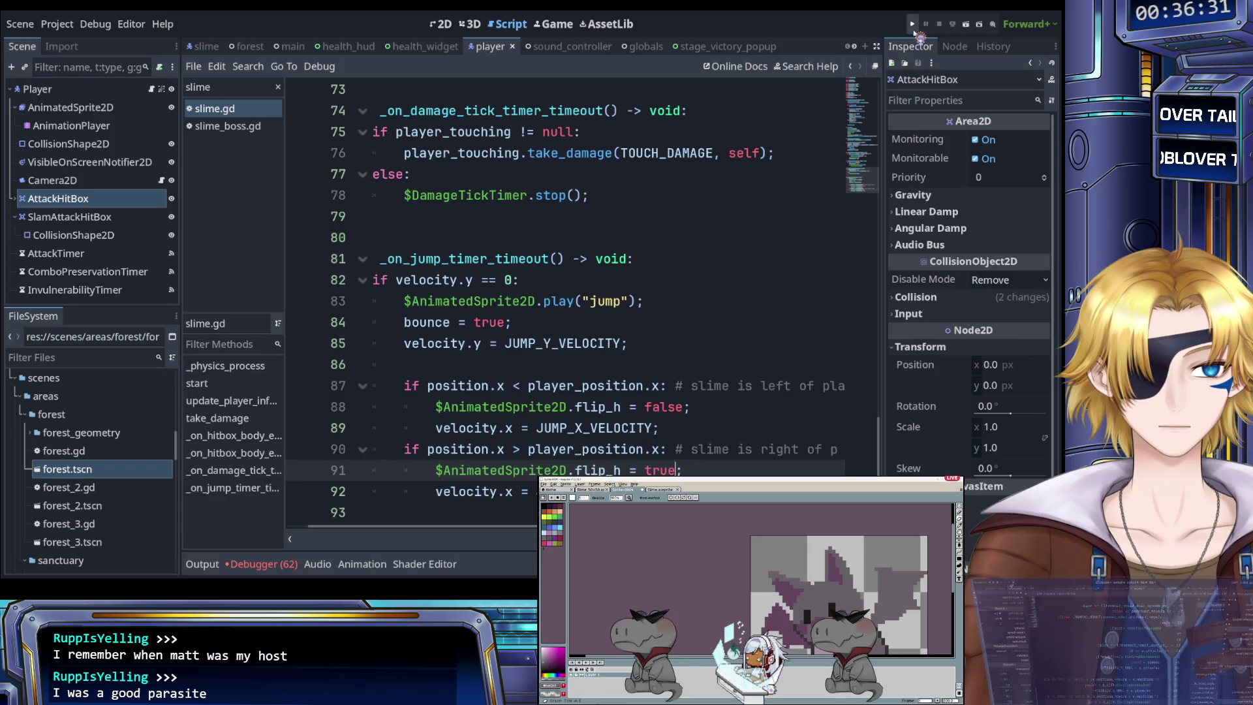
Step: Run the forest level, walk the character right and left to watch the slimes flip, then stop
{"action": "left_click", "coordinate": [912, 25]}
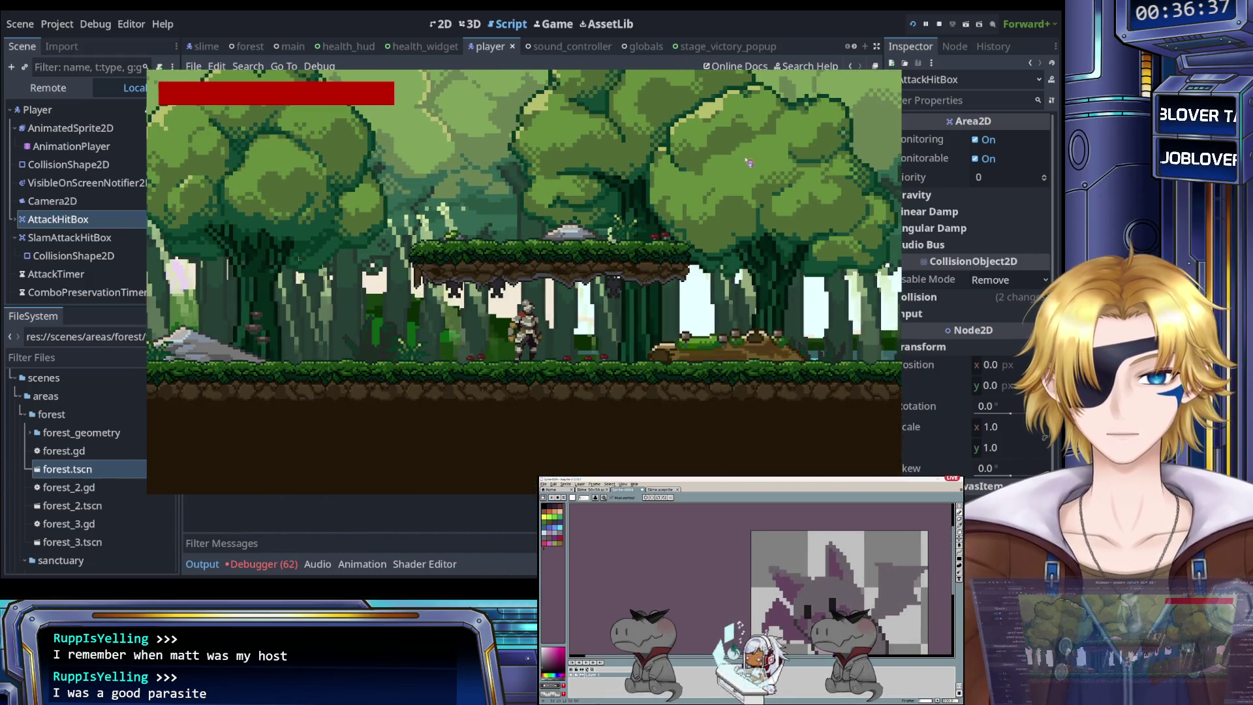
{"action": "key", "text": "Right"}
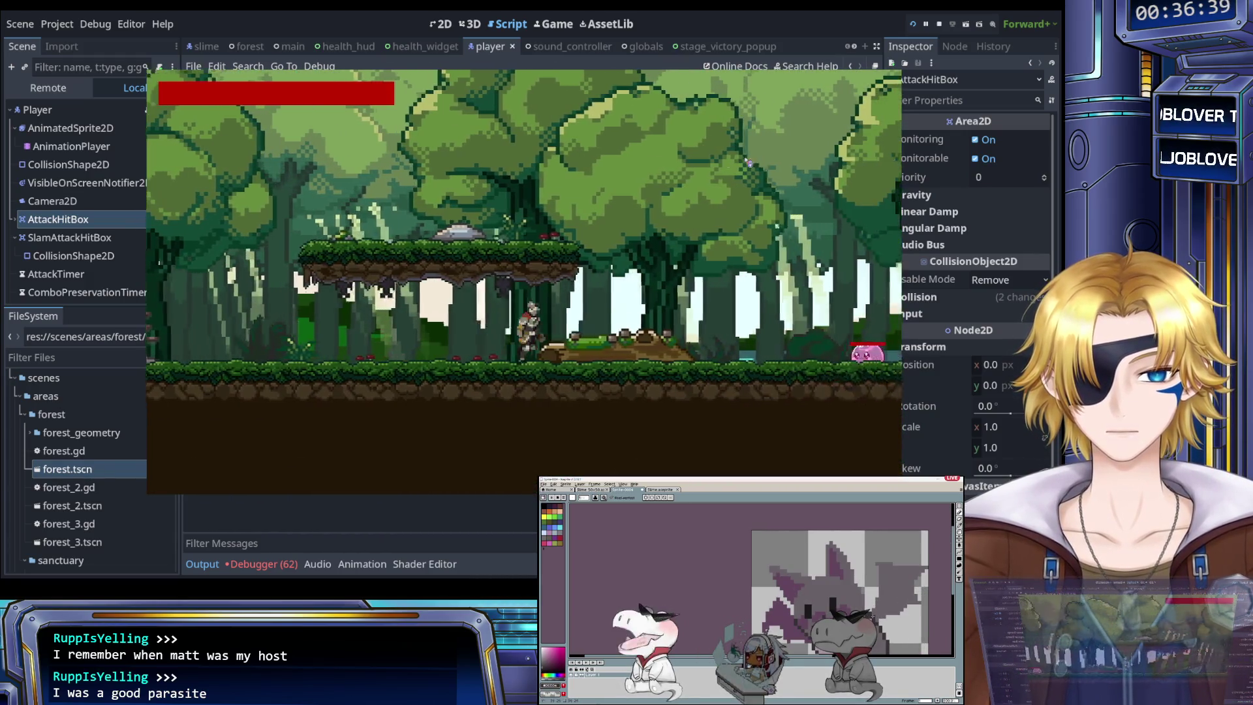
{"action": "key", "text": "Left"}
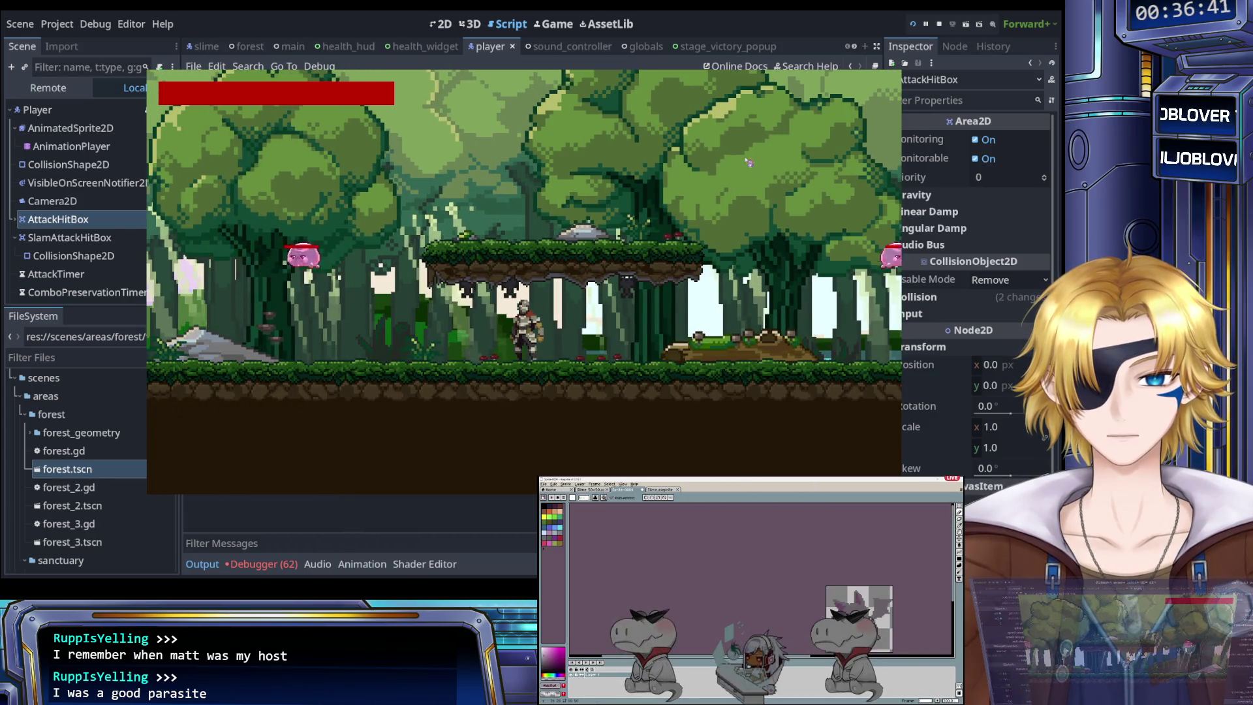
{"action": "key", "text": "Right"}
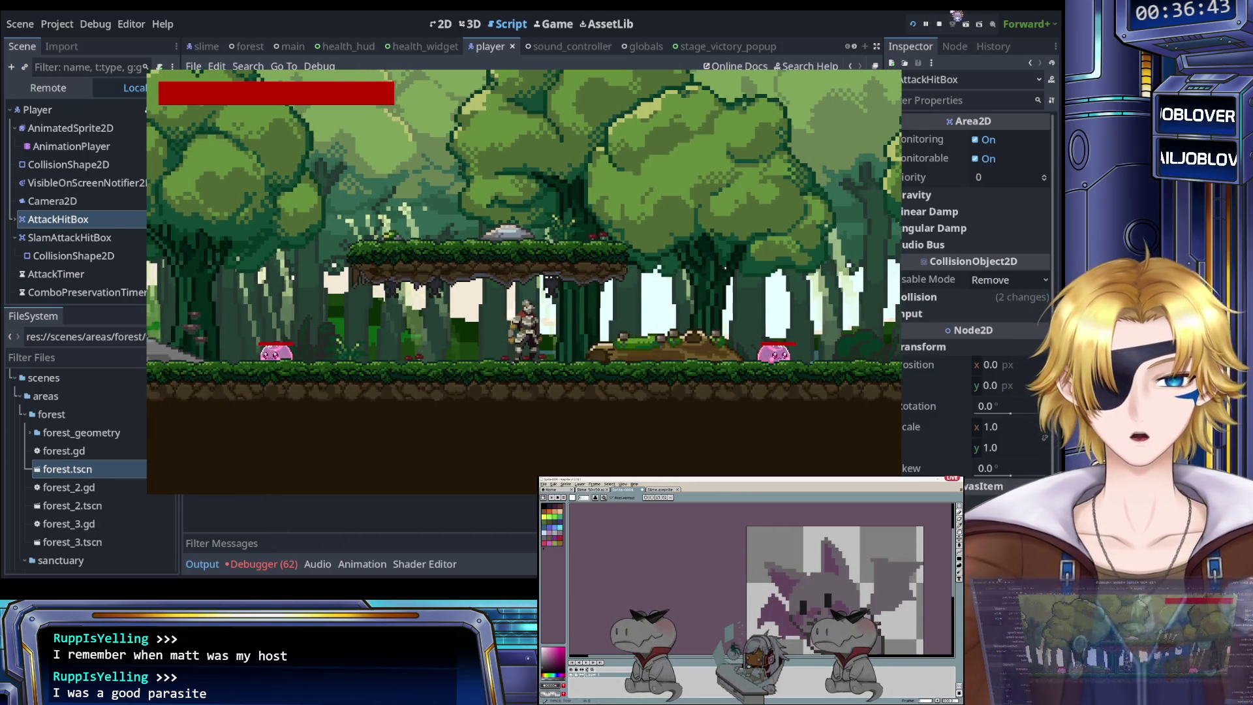
{"action": "left_click", "coordinate": [939, 23]}
Step: Change line 88's flip_h value from false to true and select the true on line 91
{"action": "scroll", "coordinate": [587, 305], "scroll_direction": "down", "scroll_amount": 2}
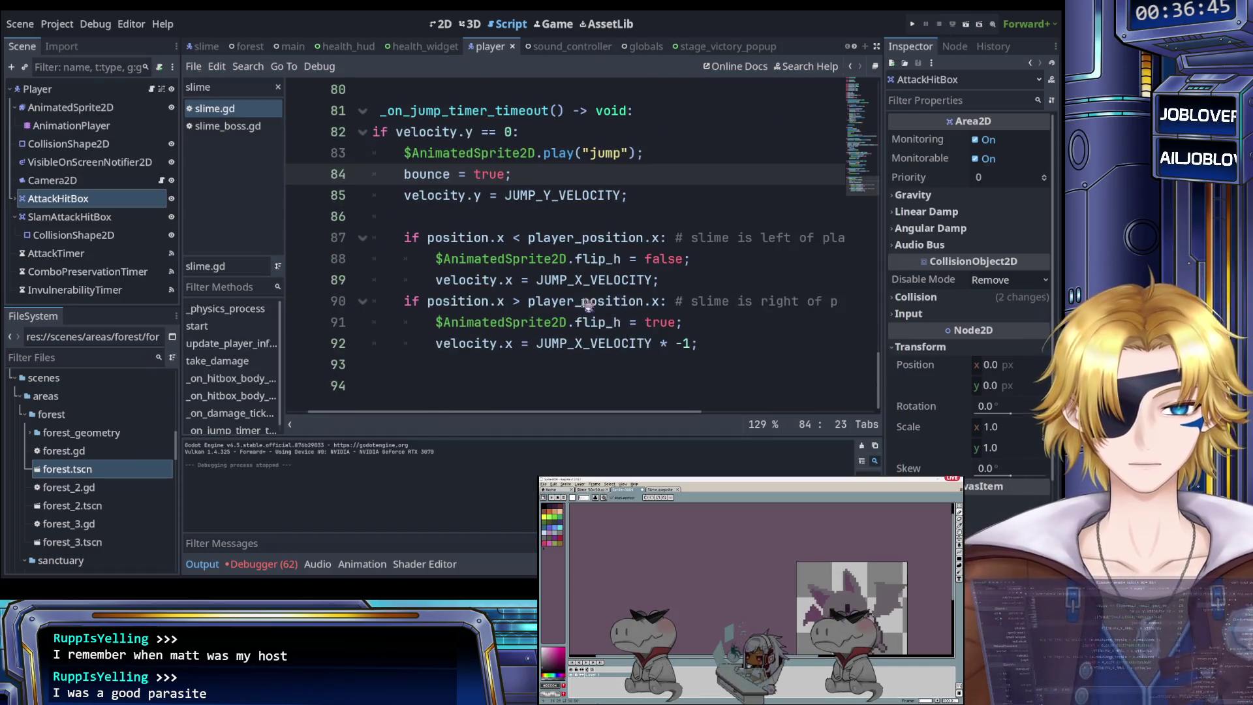
{"action": "double_click", "coordinate": [660, 259]}
{"action": "type", "text": "true"}
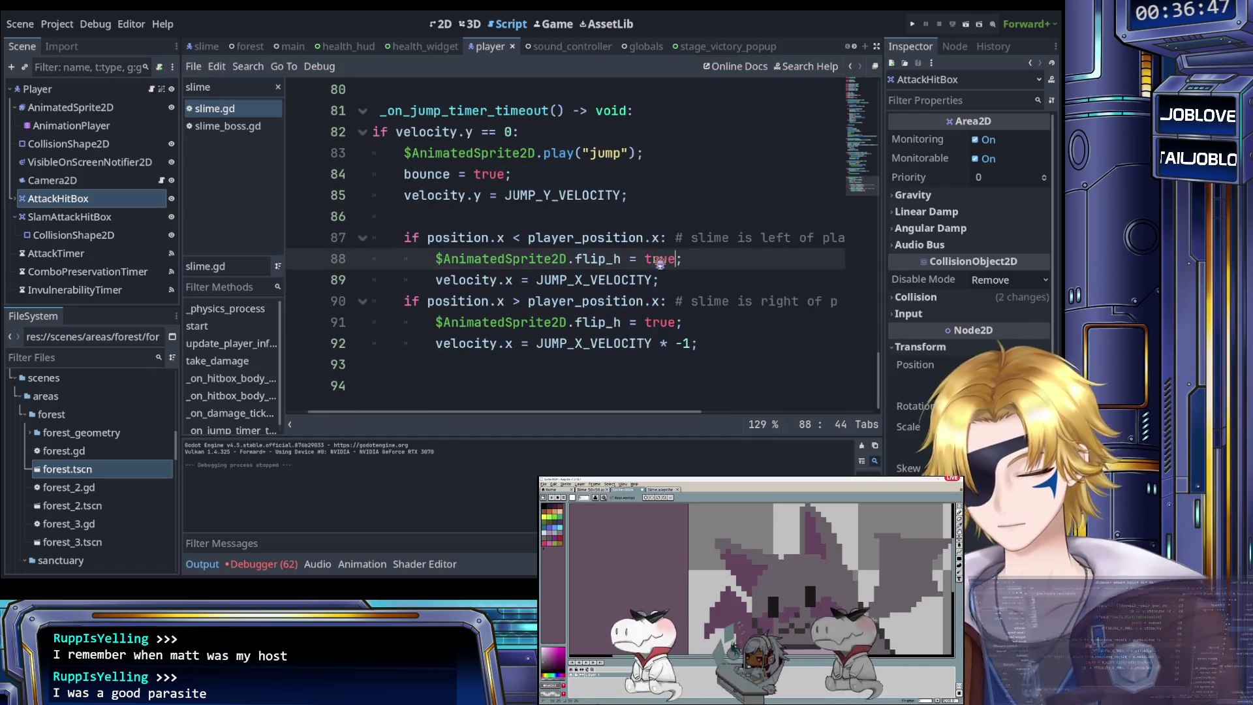
{"action": "double_click", "coordinate": [663, 323]}
Step: Set line 91's flip_h to false, save slime.gd, and relaunch the game with F5
{"action": "type", "text": "false"}
{"action": "key", "text": "ctrl+s"}
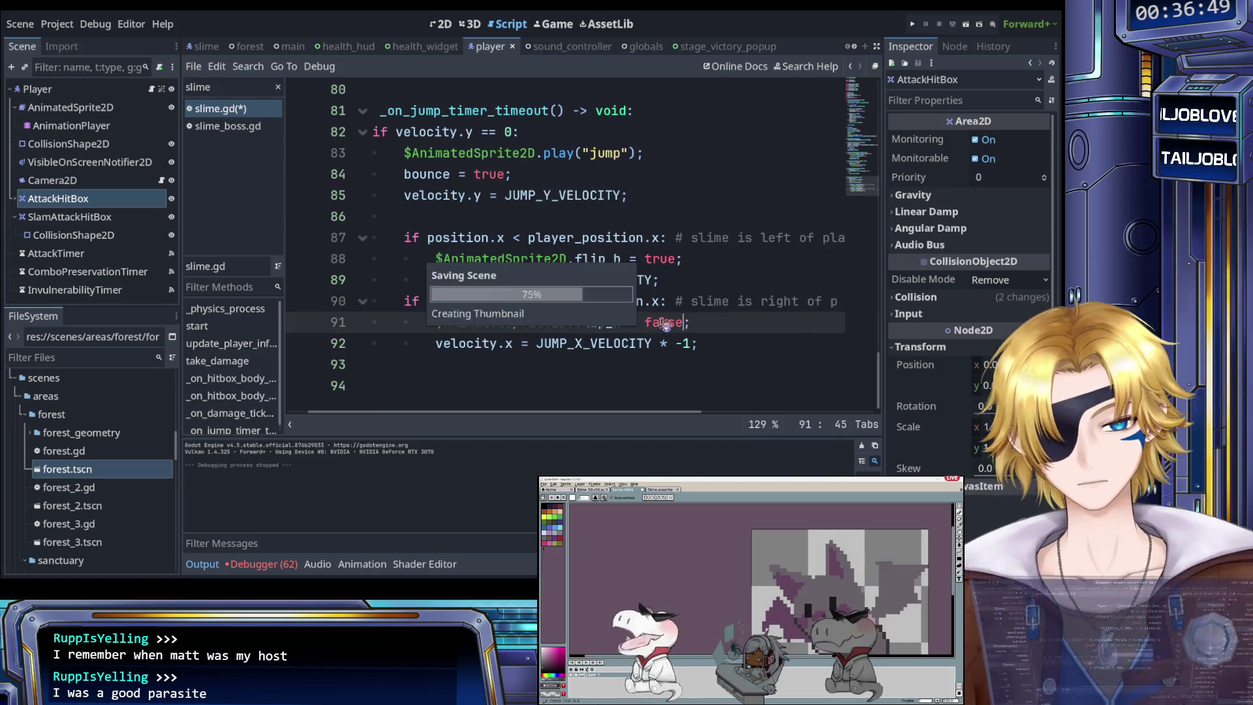
{"action": "left_click", "coordinate": [729, 279]}
{"action": "key", "text": "F5"}
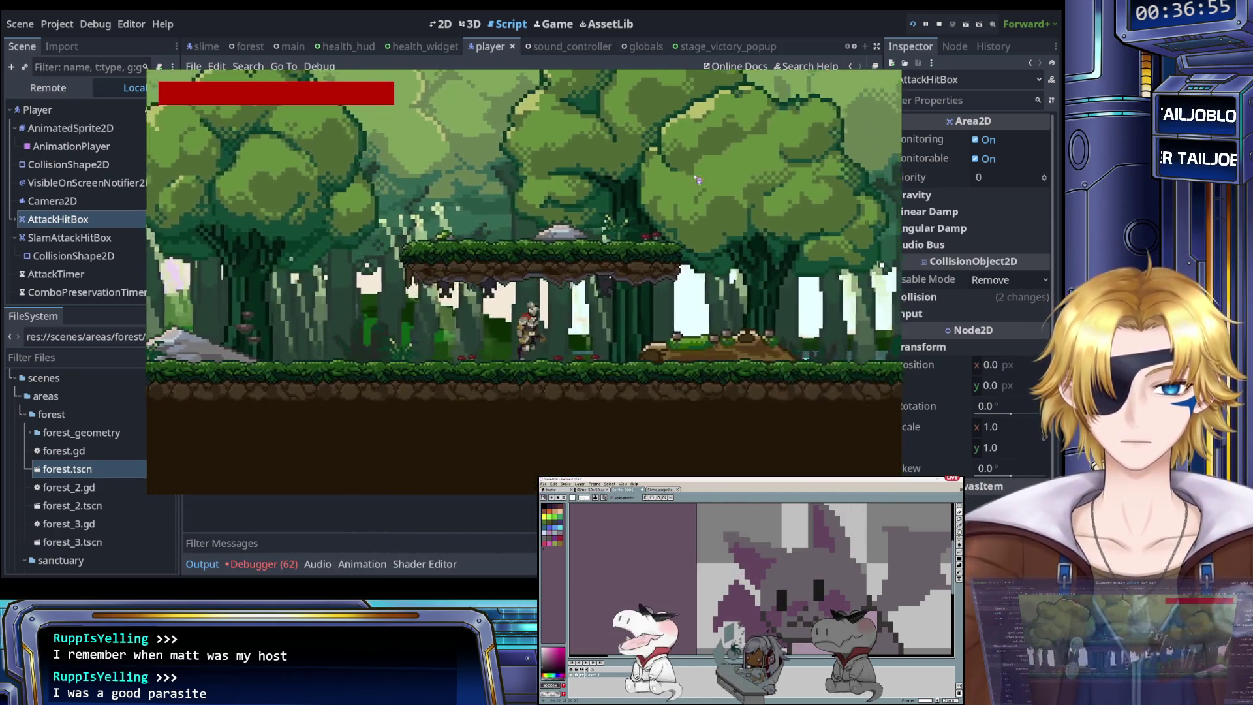
Step: Move the player left and right through the forest, slashing at the jumping slimes
{"action": "key", "text": "Right"}
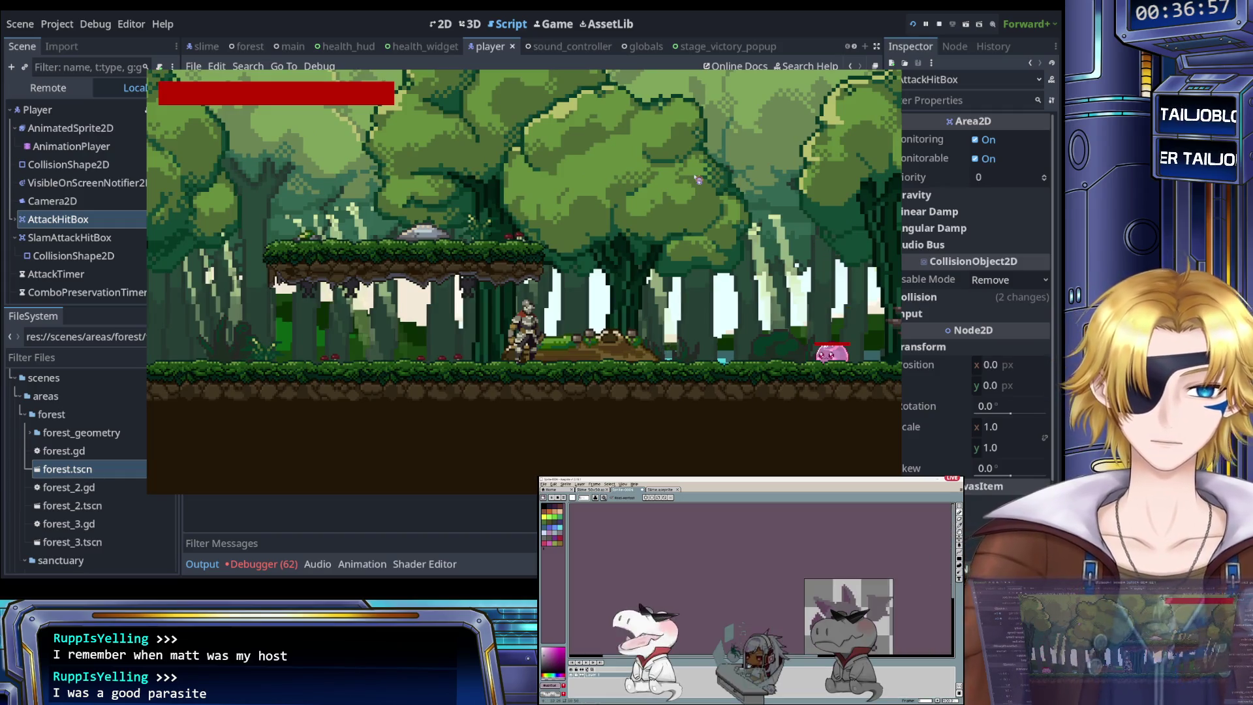
{"action": "key", "text": "Right"}
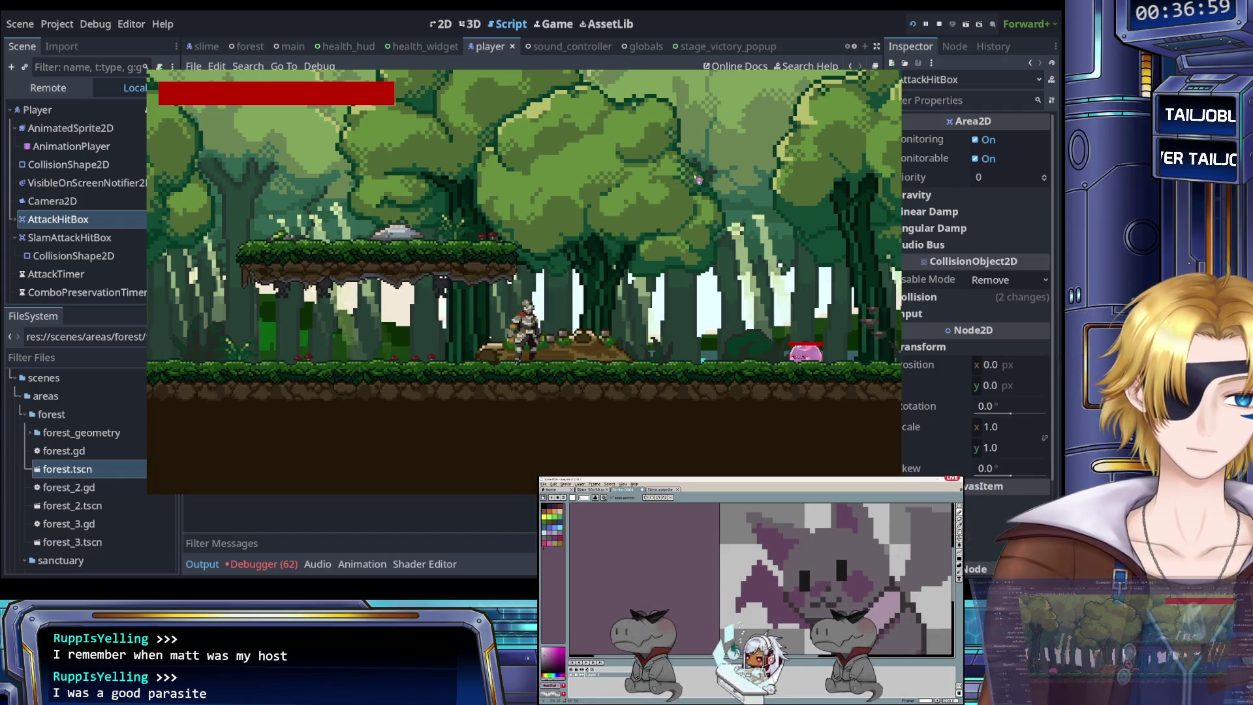
{"action": "key", "text": "Left"}
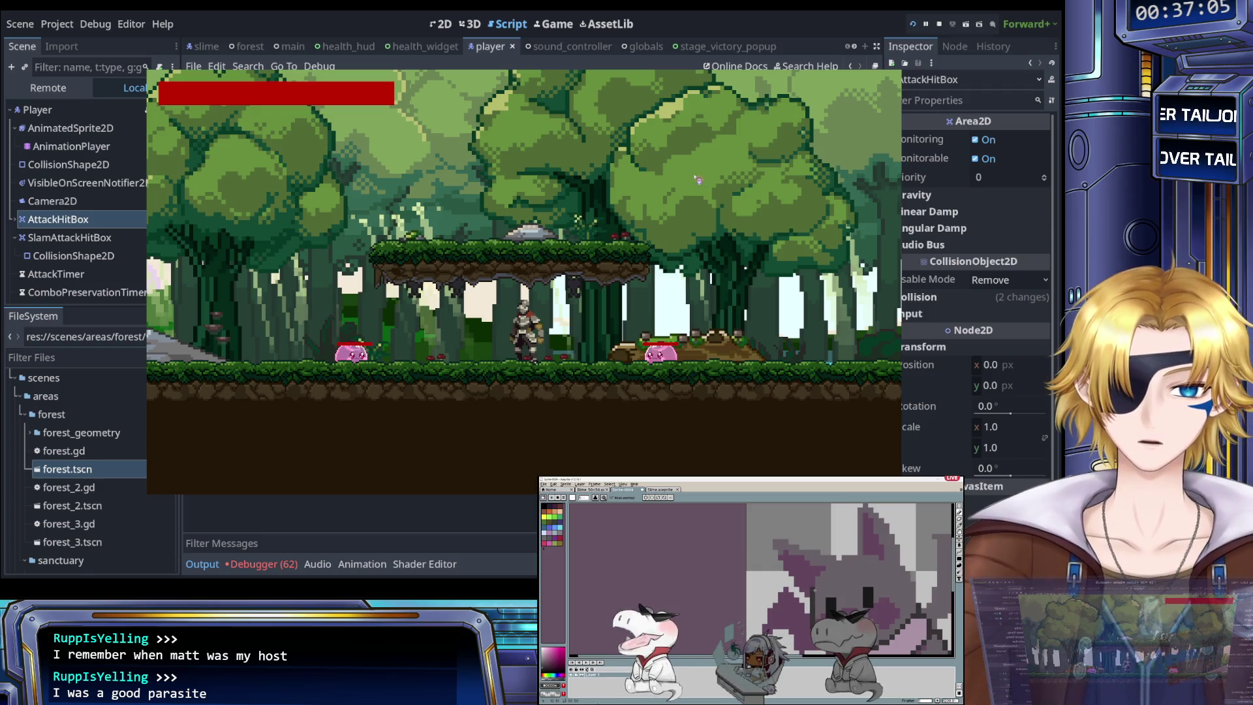
{"action": "key", "text": "Left"}
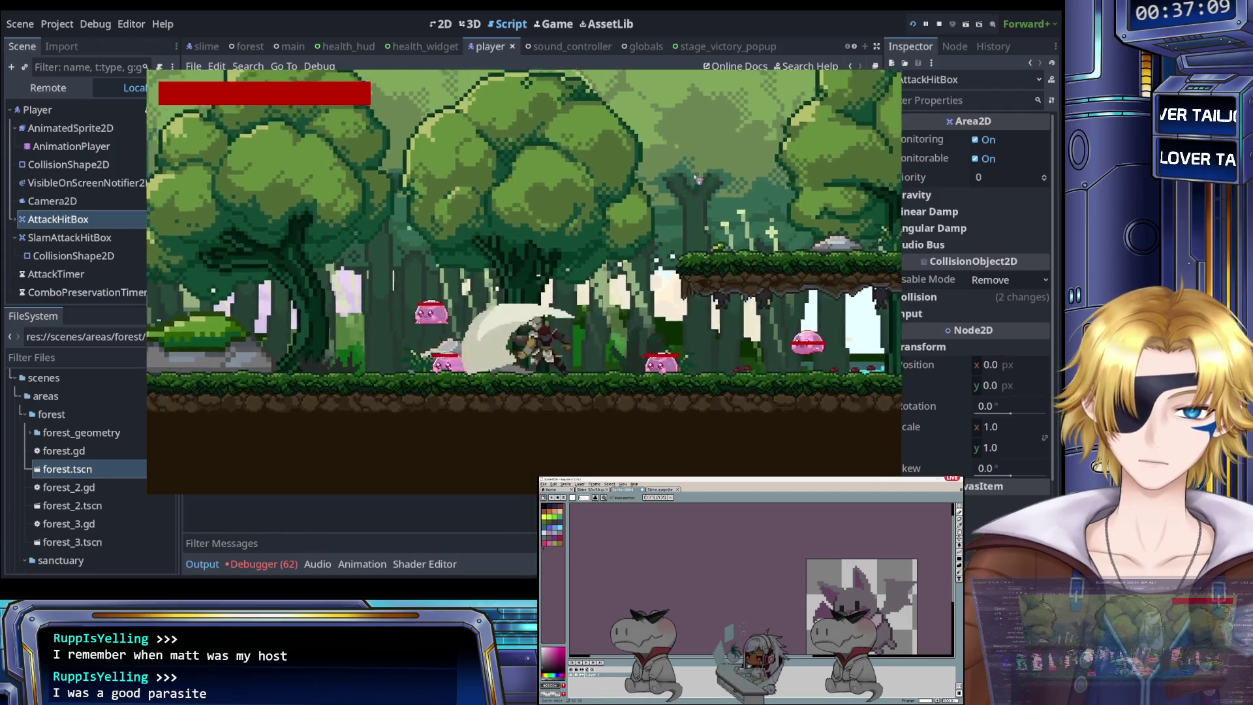
{"action": "key", "text": "Left"}
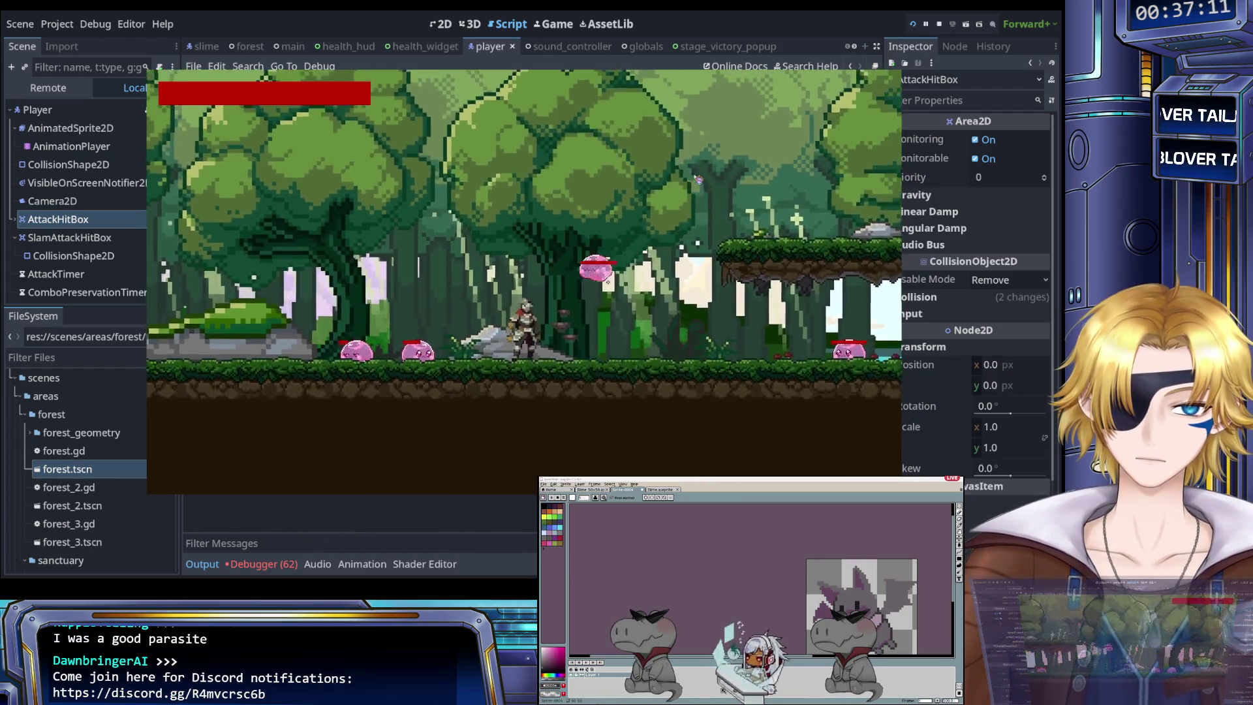
{"action": "key", "text": "Right"}
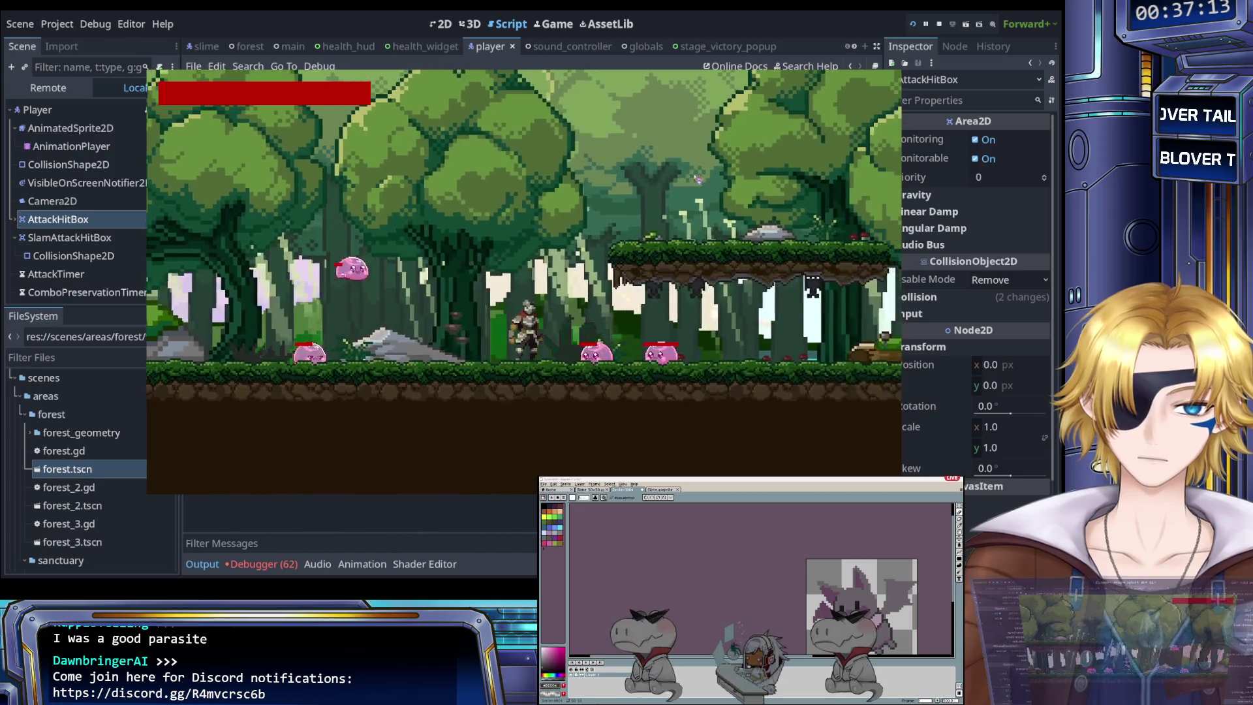
{"action": "key", "text": "Left"}
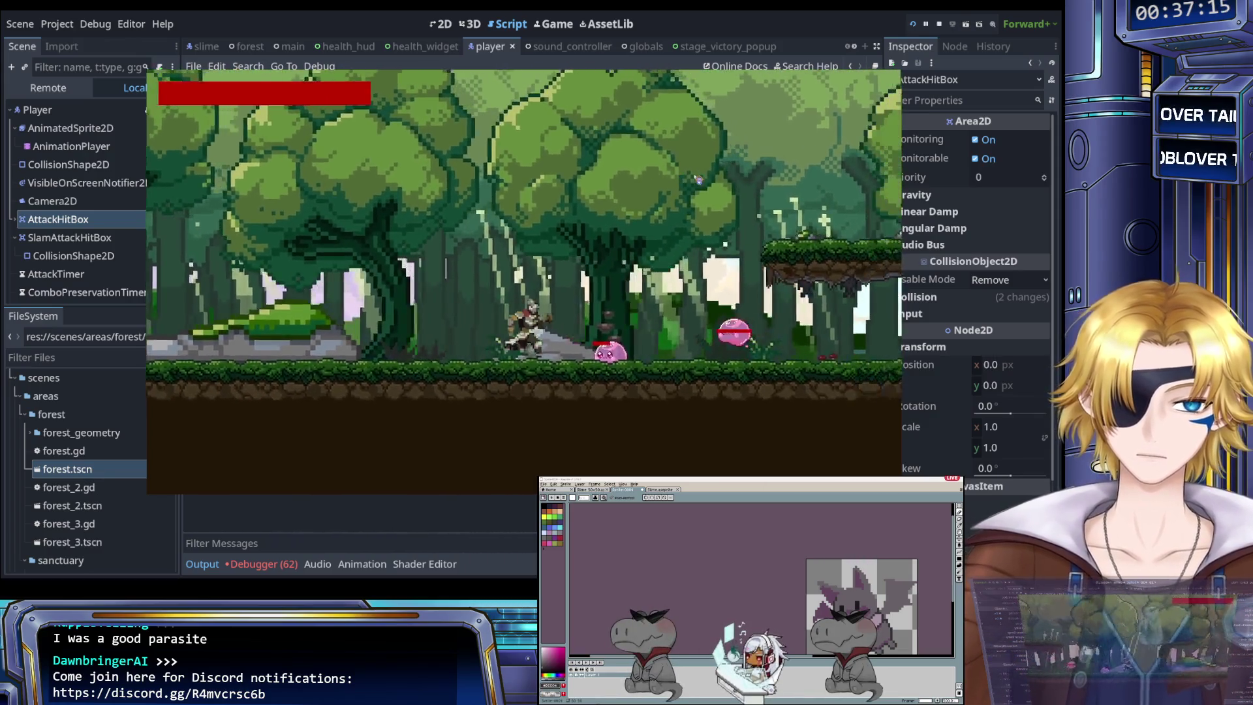
{"action": "key", "text": "Left"}
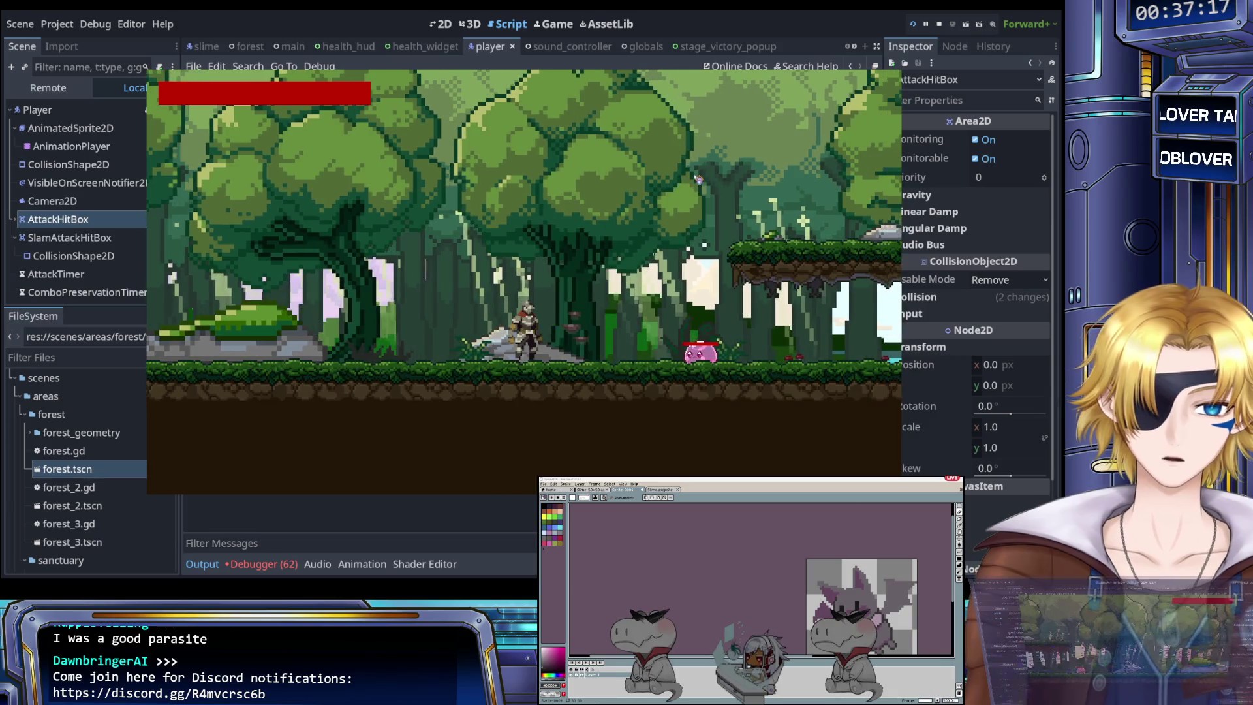
{"action": "key", "text": "Right"}
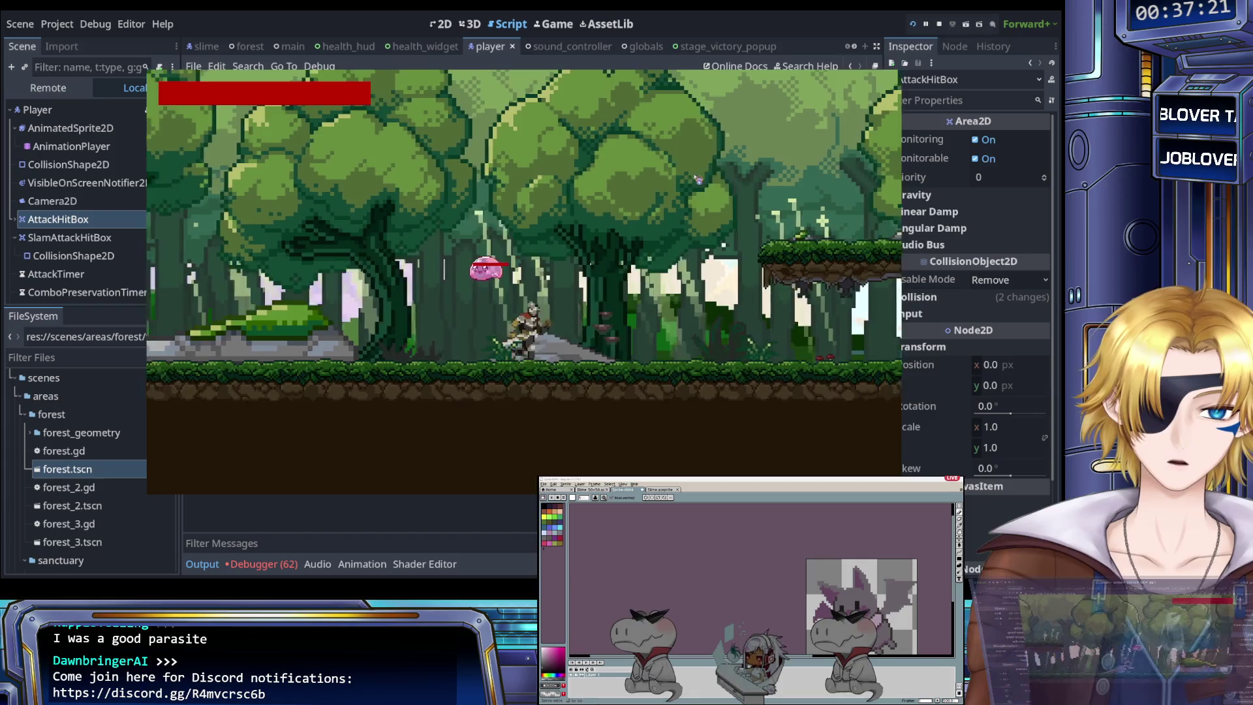
{"action": "key", "text": "Right"}
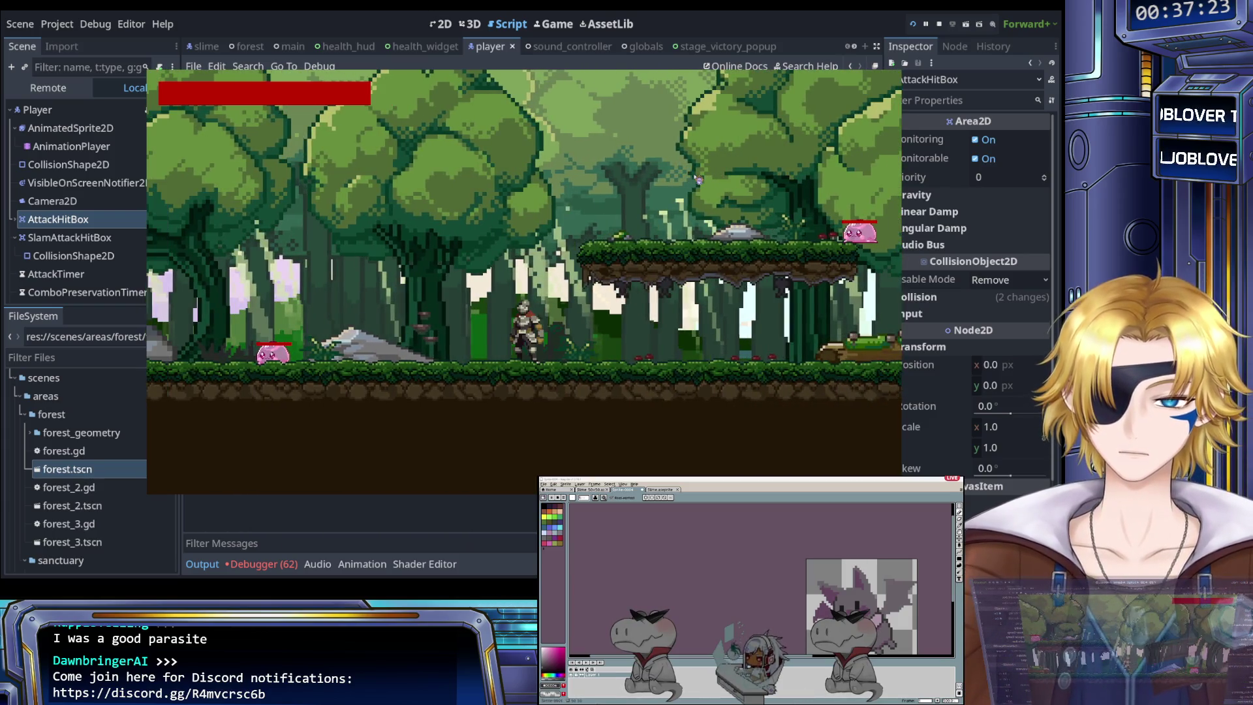
{"action": "key", "text": "Left"}
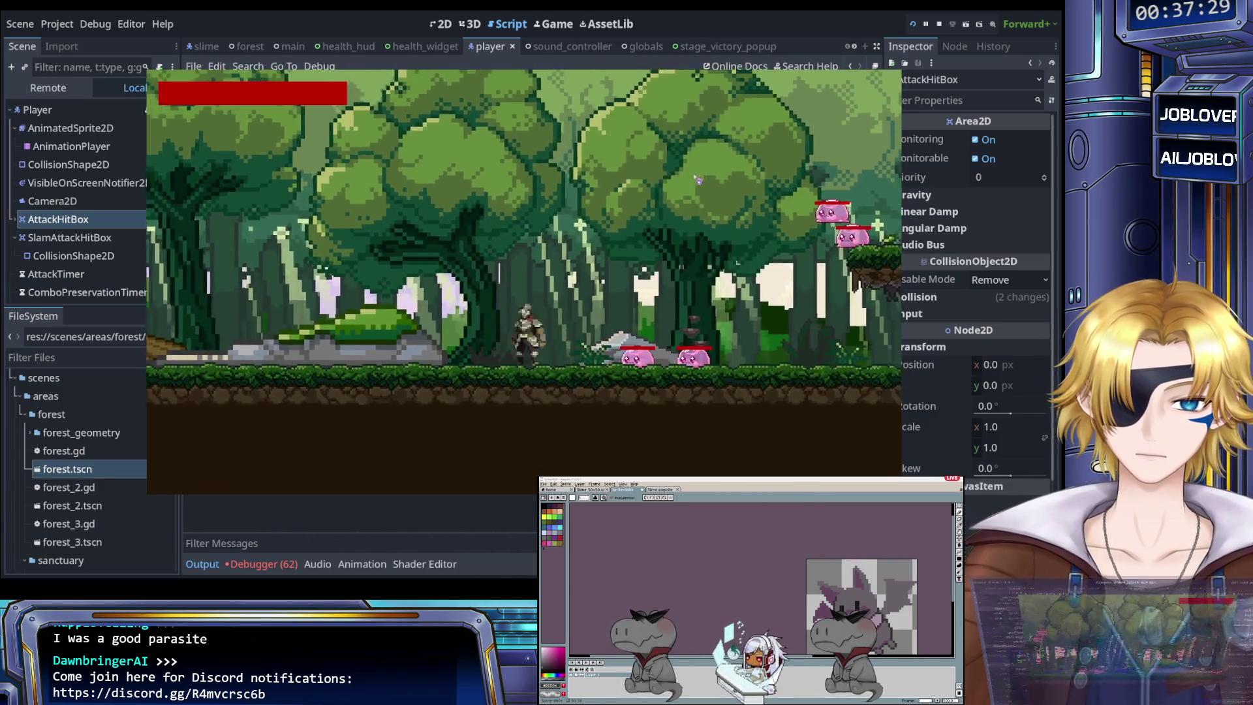
{"action": "key", "text": "Right"}
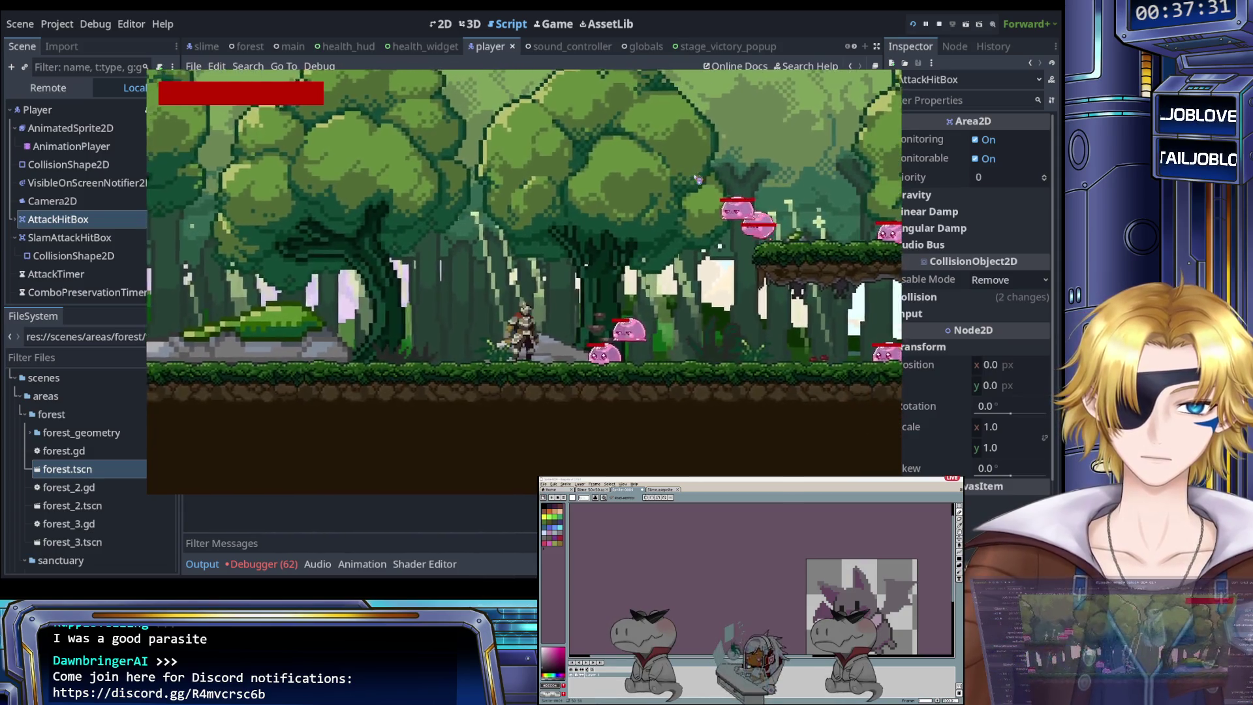
Step: Jump onto the floating platform, drop down, and slash the remaining slimes until 'You Win!' appears
{"action": "key", "text": "Right"}
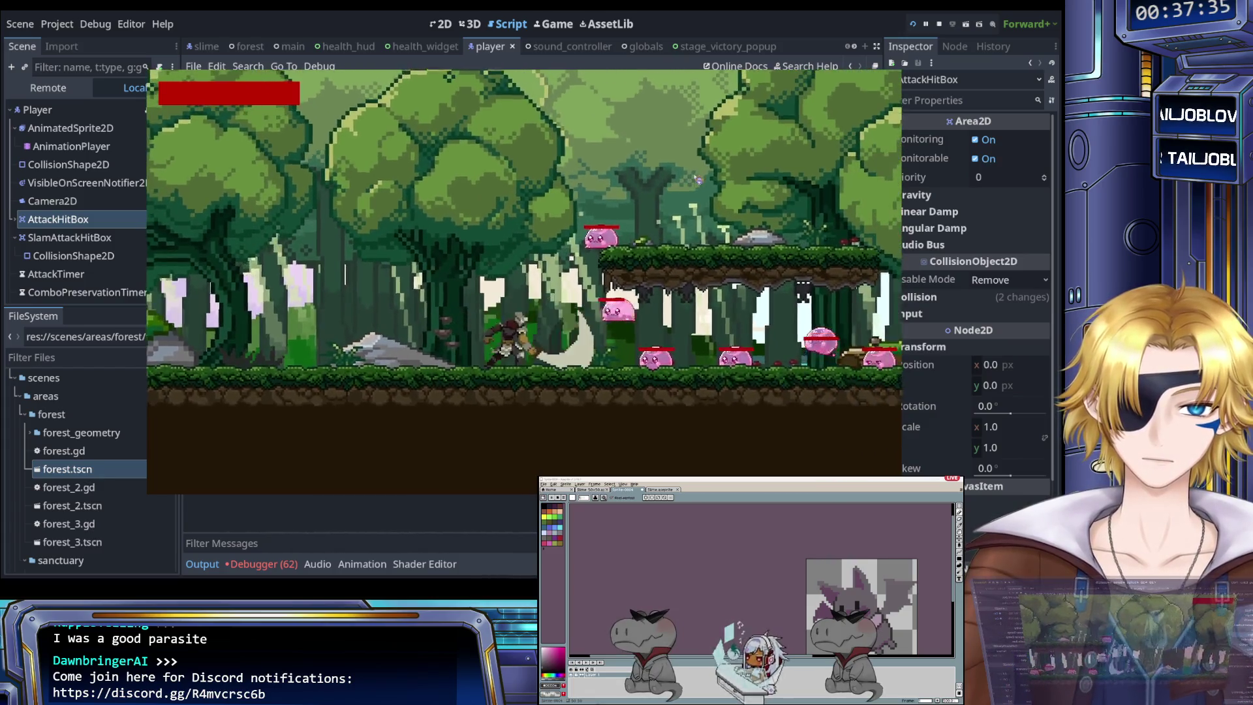
{"action": "key", "text": "Left"}
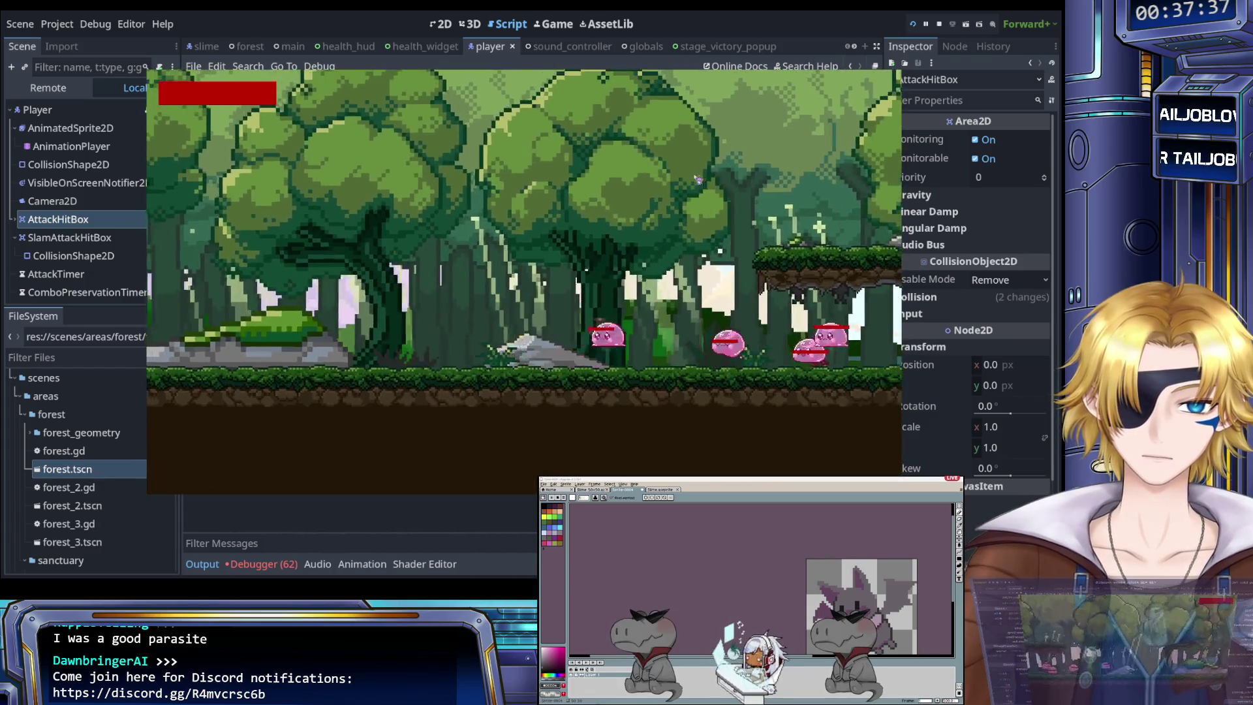
{"action": "key", "text": "Right"}
{"action": "key", "text": "Right"}
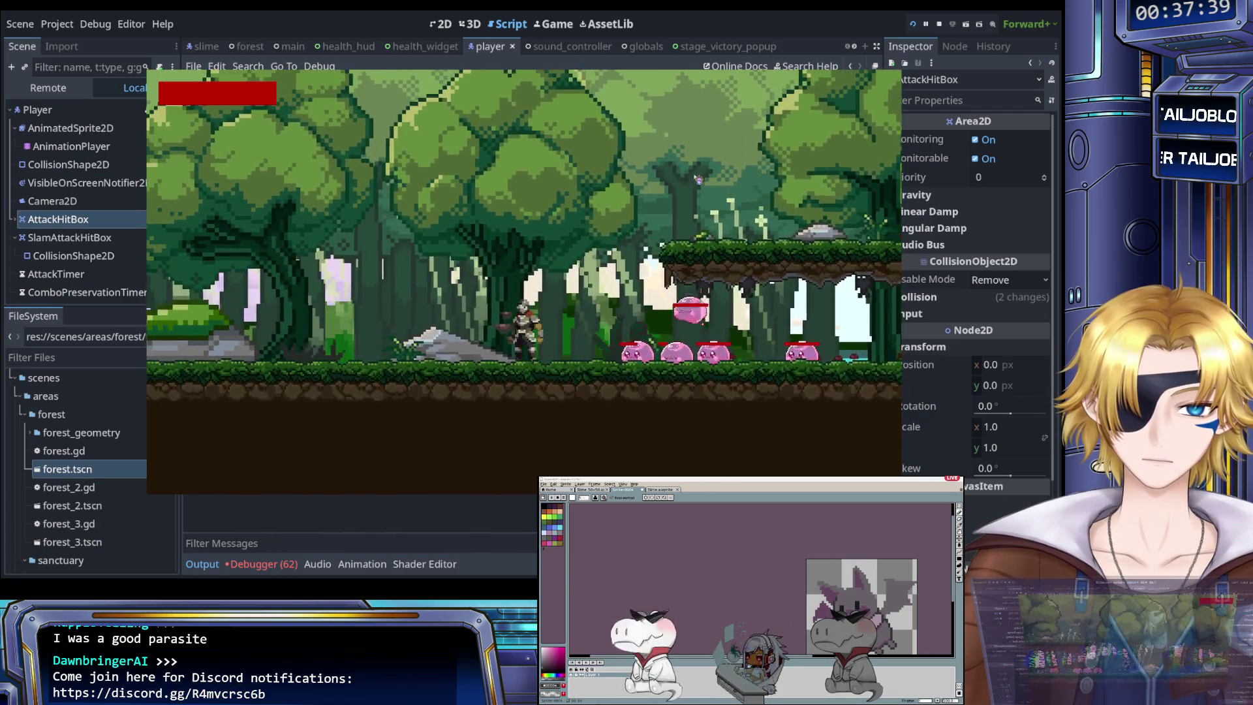
{"action": "key", "text": "space"}
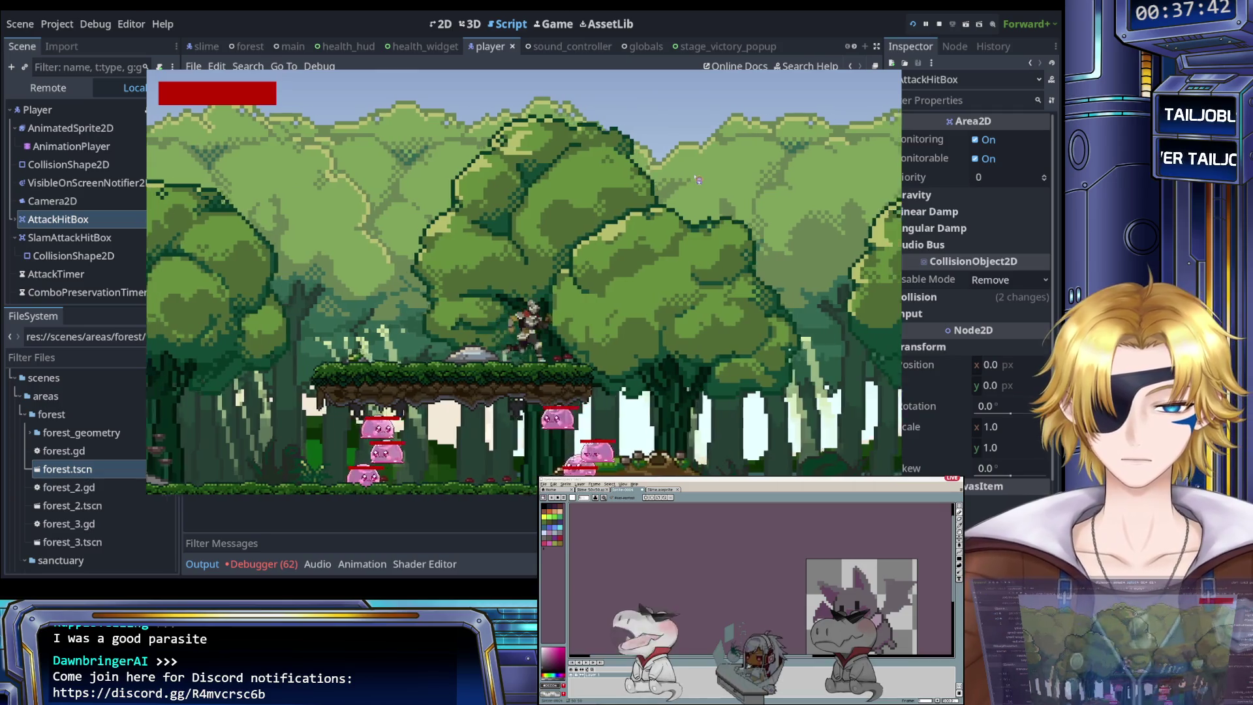
{"action": "key", "text": "Right"}
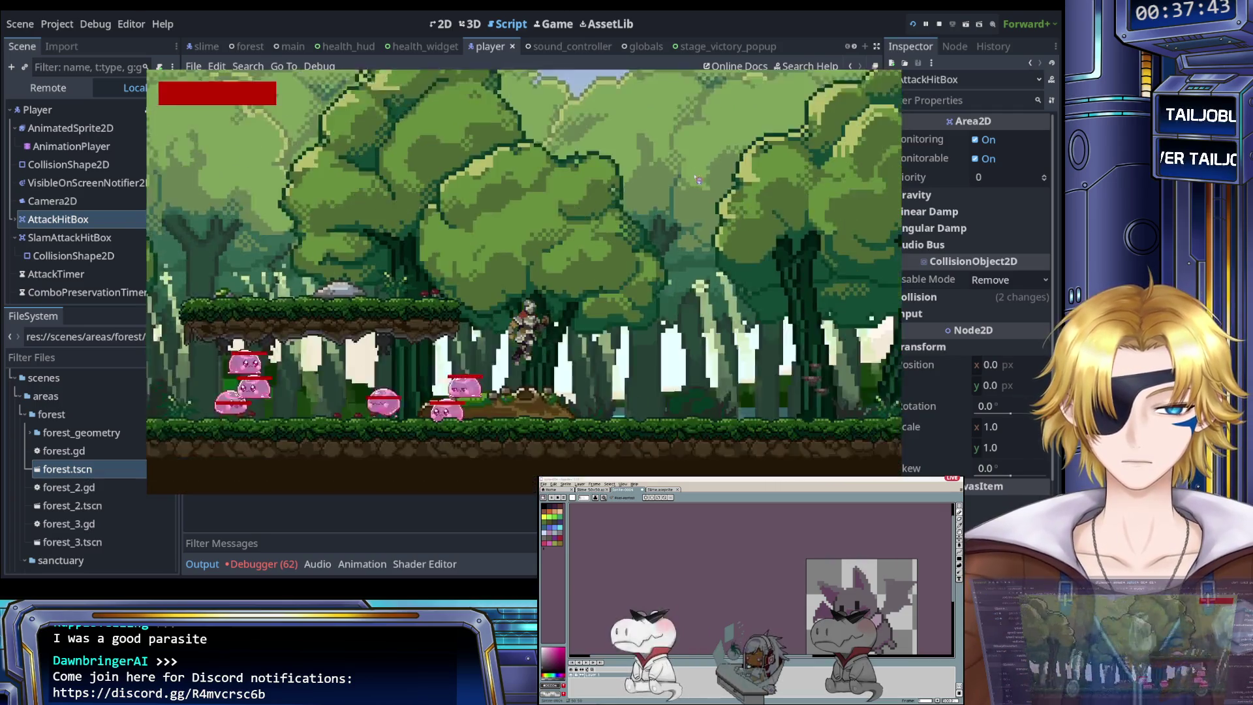
{"action": "key", "text": "Left"}
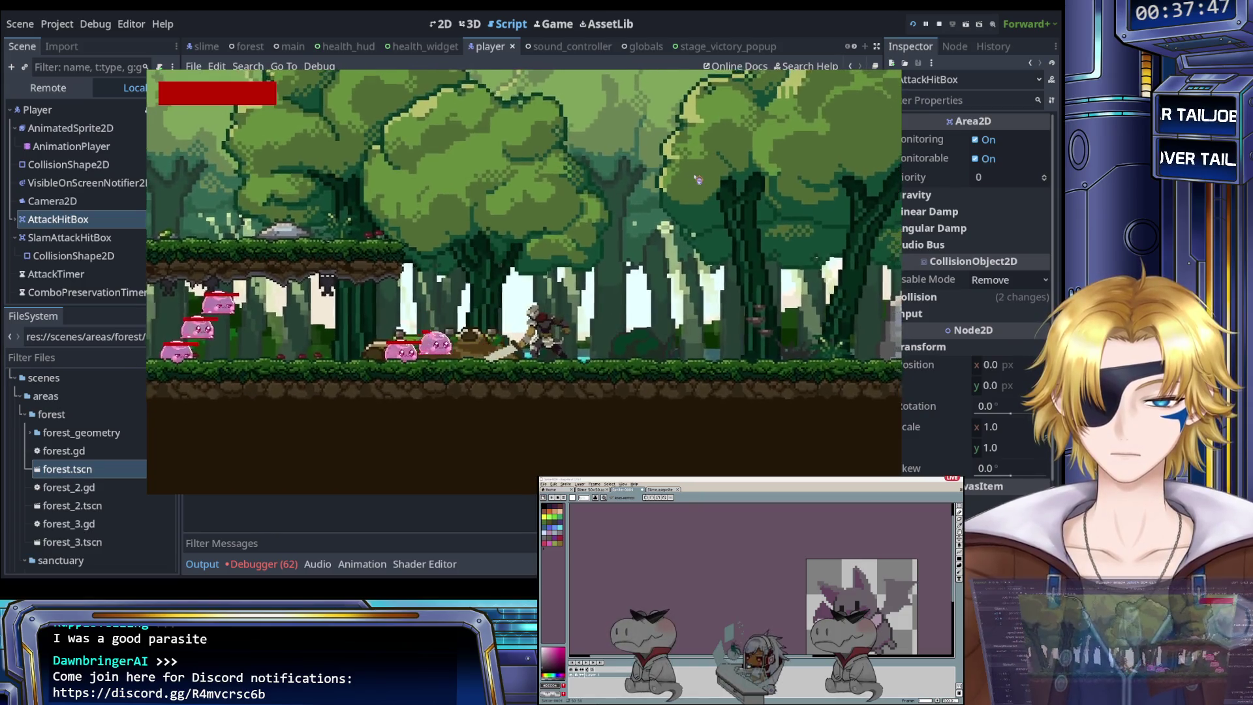
{"action": "key", "text": "Left"}
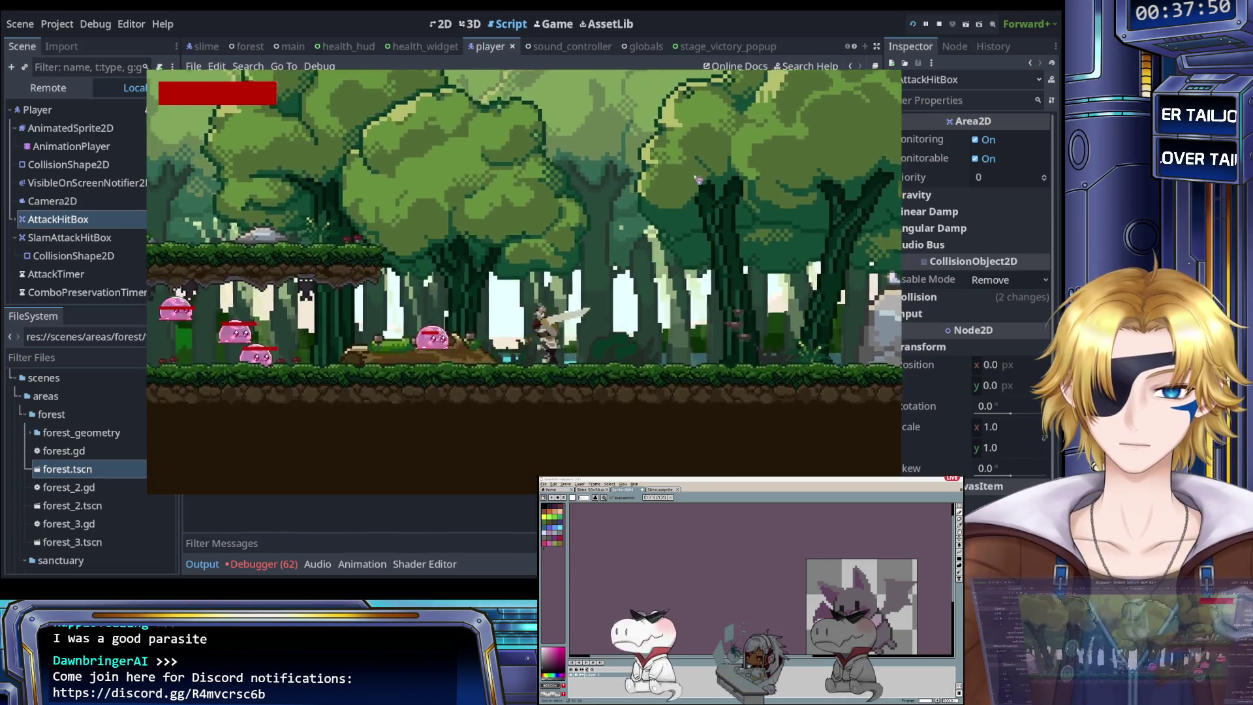
{"action": "key", "text": "Left"}
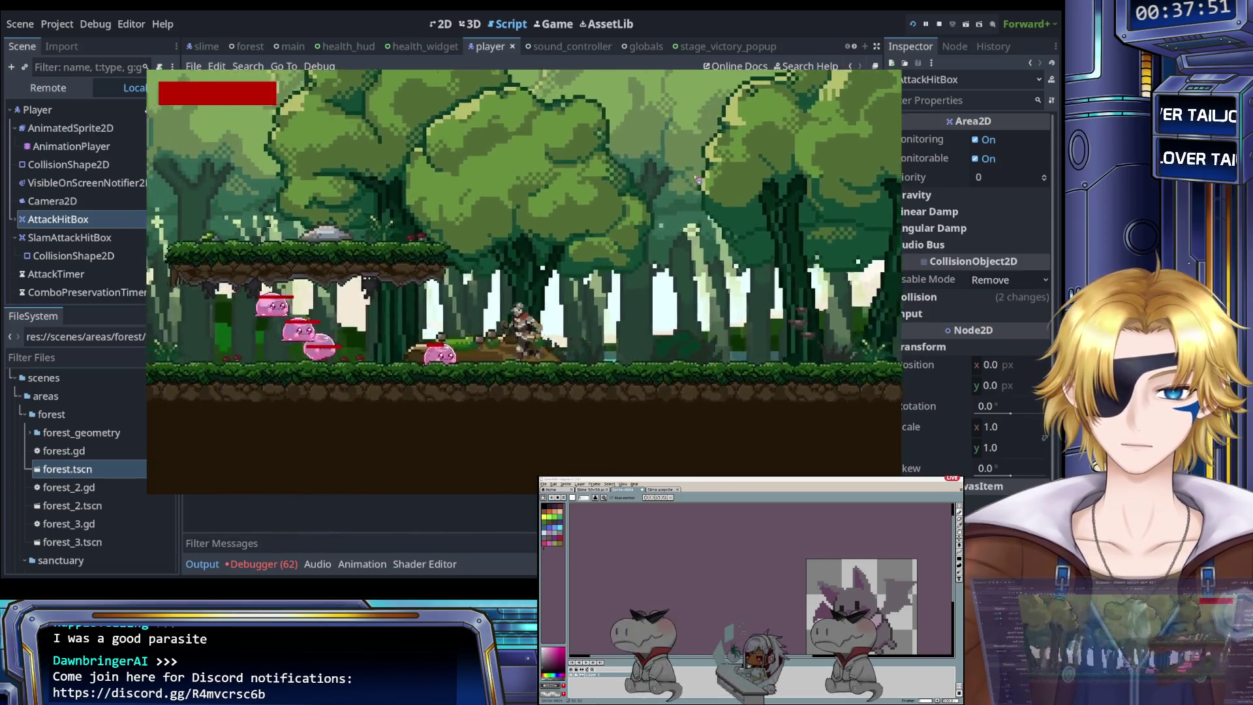
{"action": "key", "text": "Left"}
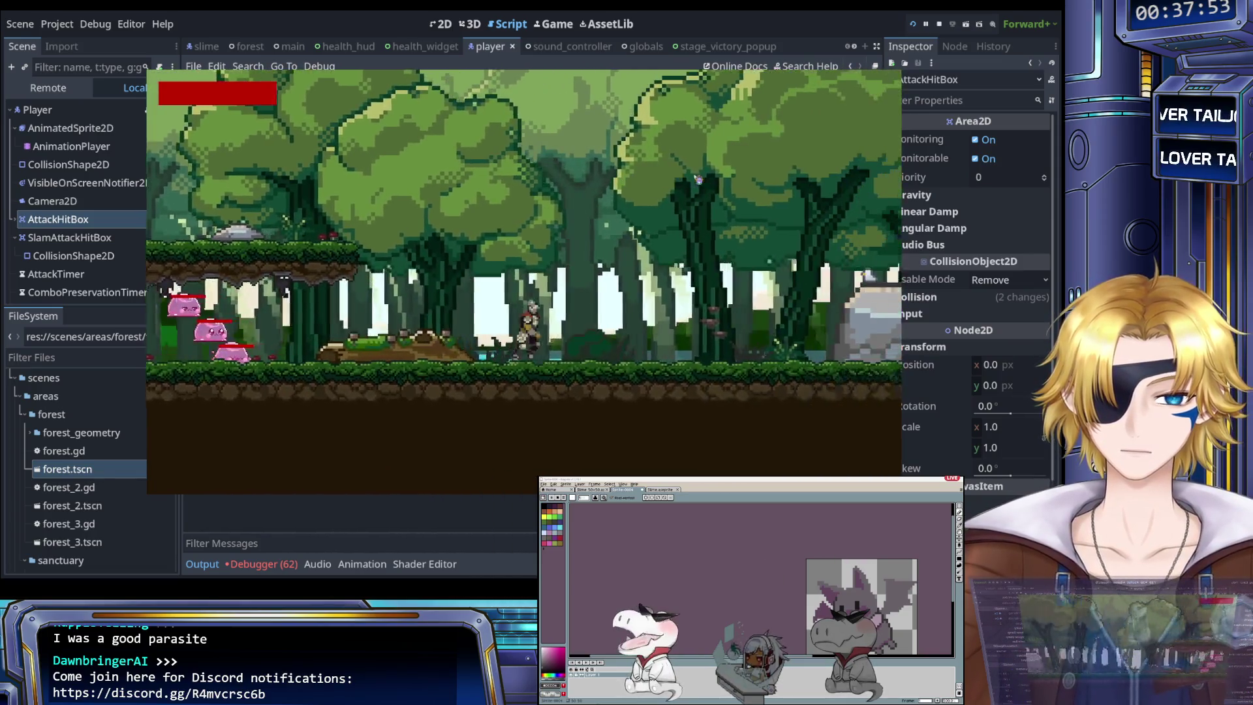
{"action": "key", "text": "Left"}
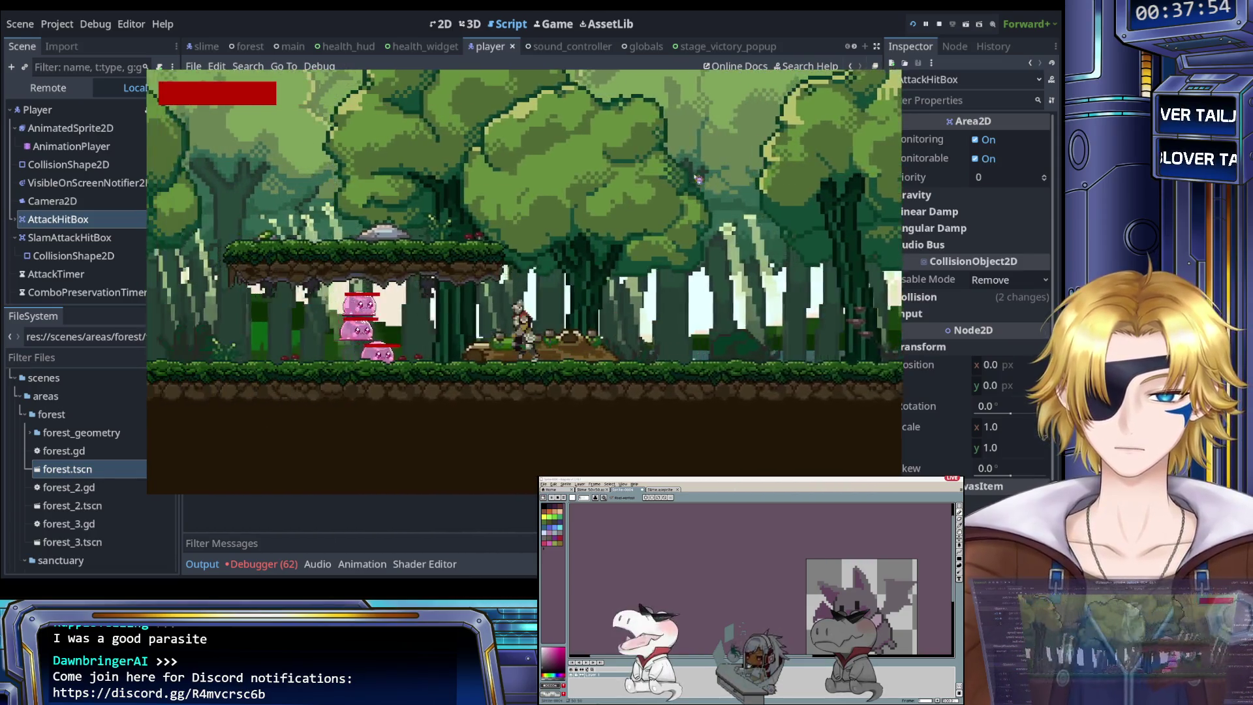
{"action": "key", "text": "Left"}
{"action": "key", "text": "x"}
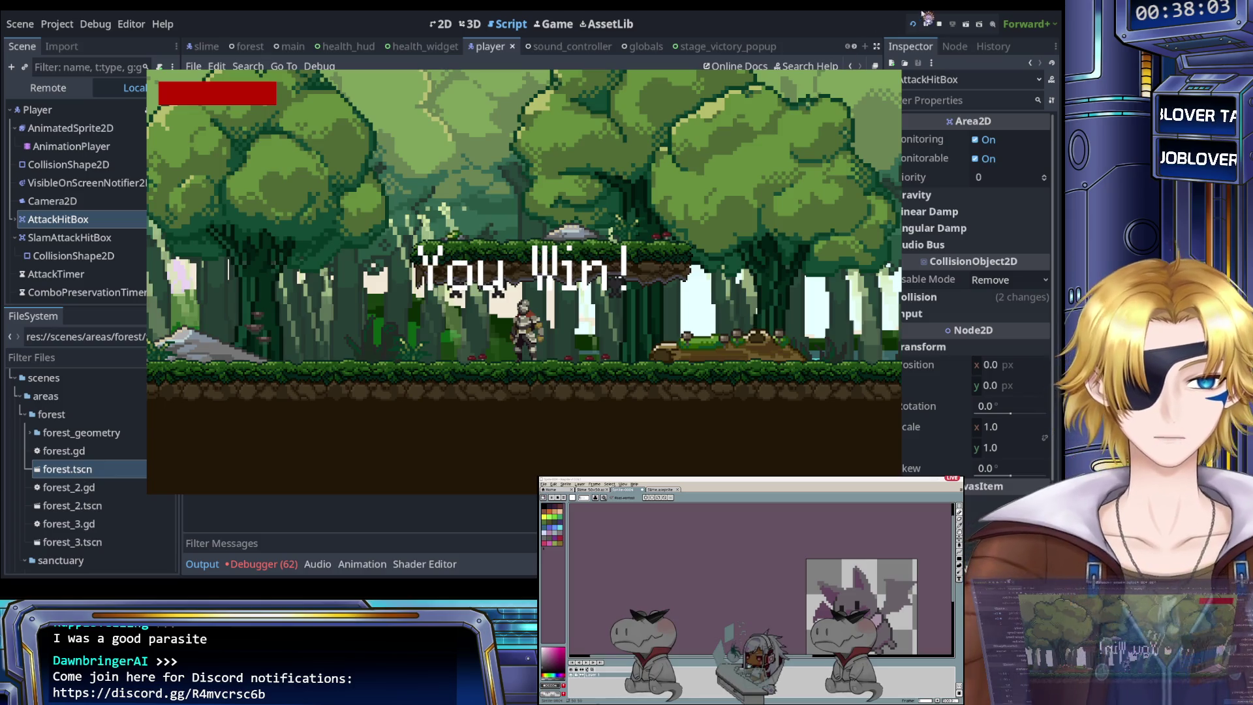
Step: Stop the game and highlight the velocity and flip code on lines 89–92 of slime.gd
{"action": "left_click", "coordinate": [940, 24]}
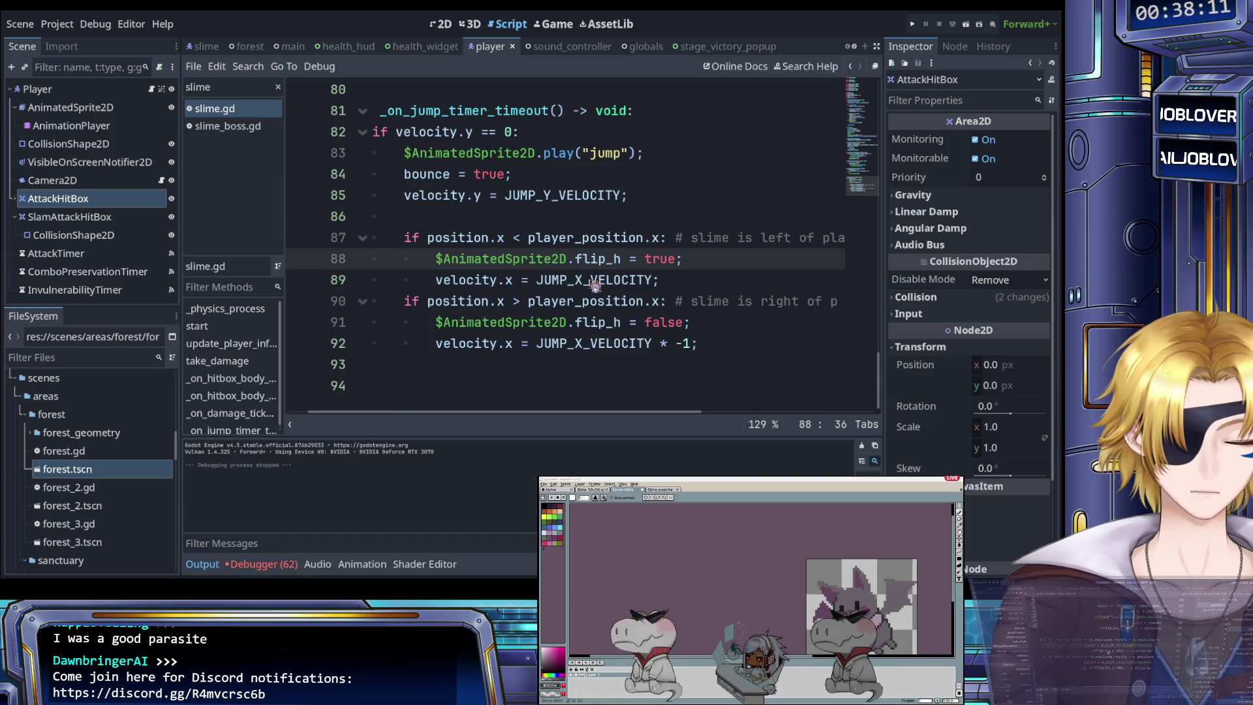
{"action": "left_click", "coordinate": [541, 280]}
{"action": "left_click", "coordinate": [705, 344]}
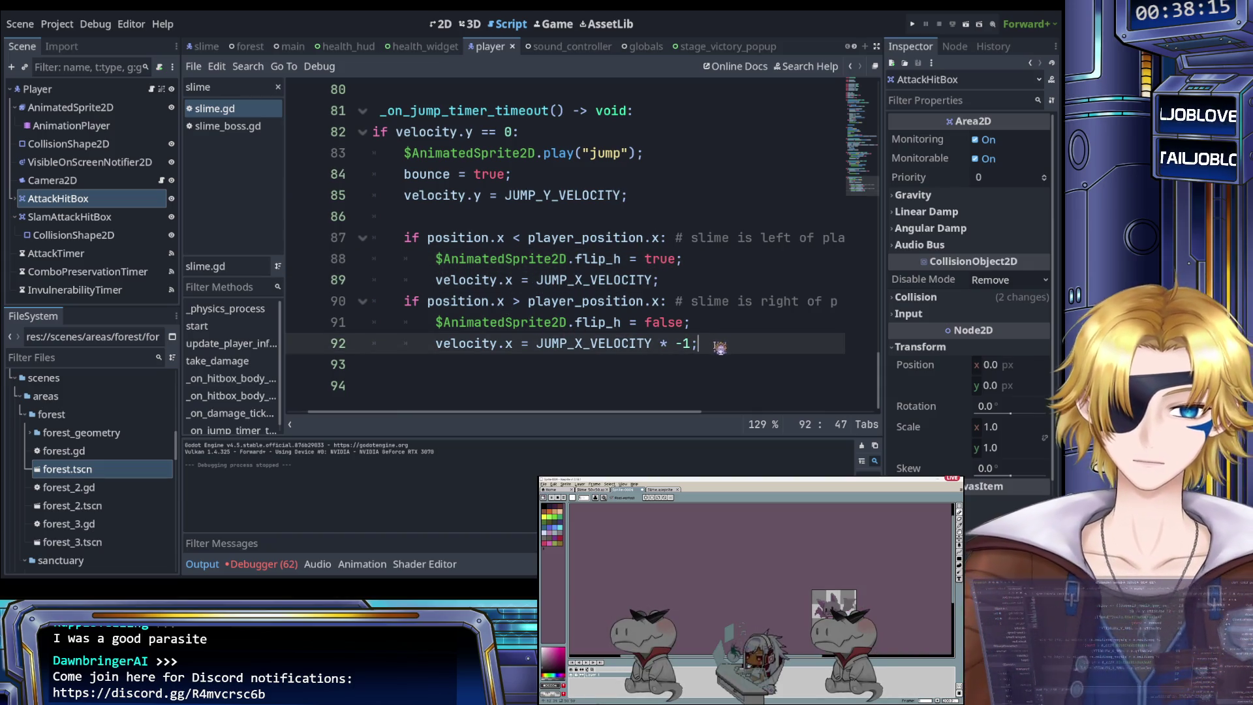
{"action": "mouse_move", "coordinate": [706, 343]}
{"action": "left_mouse_down"}
{"action": "mouse_move", "coordinate": [486, 285]}
{"action": "mouse_move", "coordinate": [485, 261]}
{"action": "left_mouse_up"}
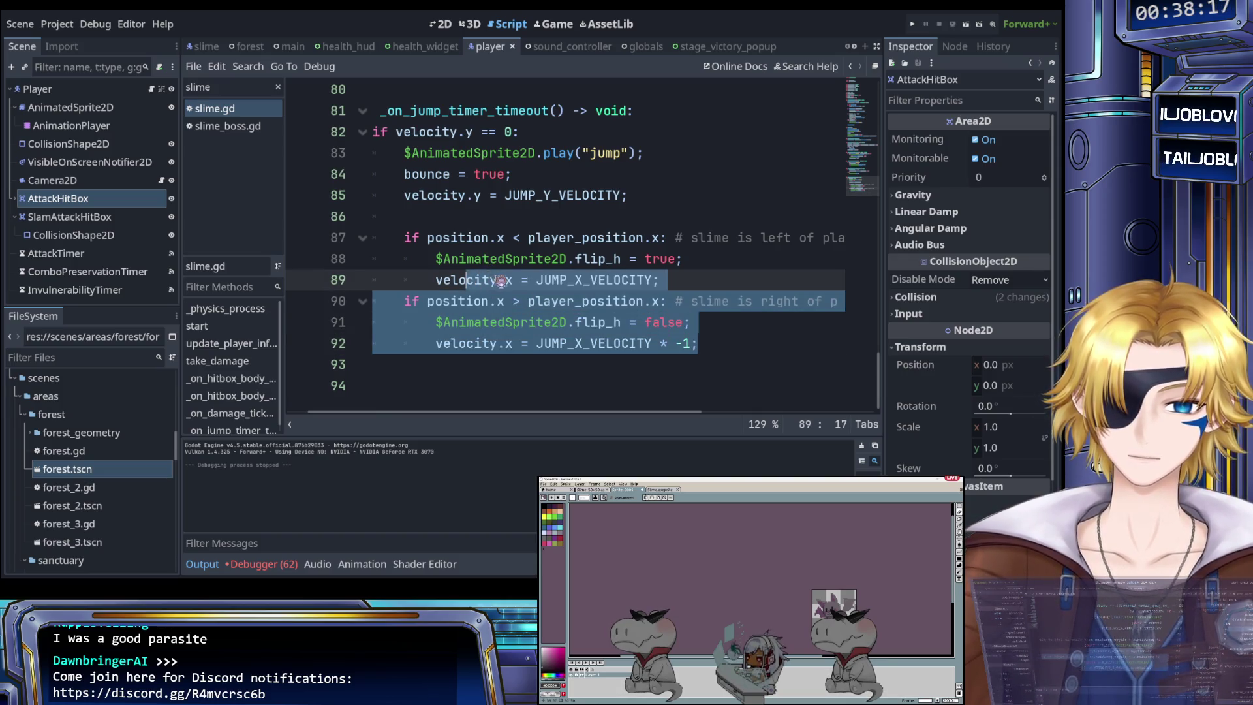
{"action": "left_click", "coordinate": [499, 280]}
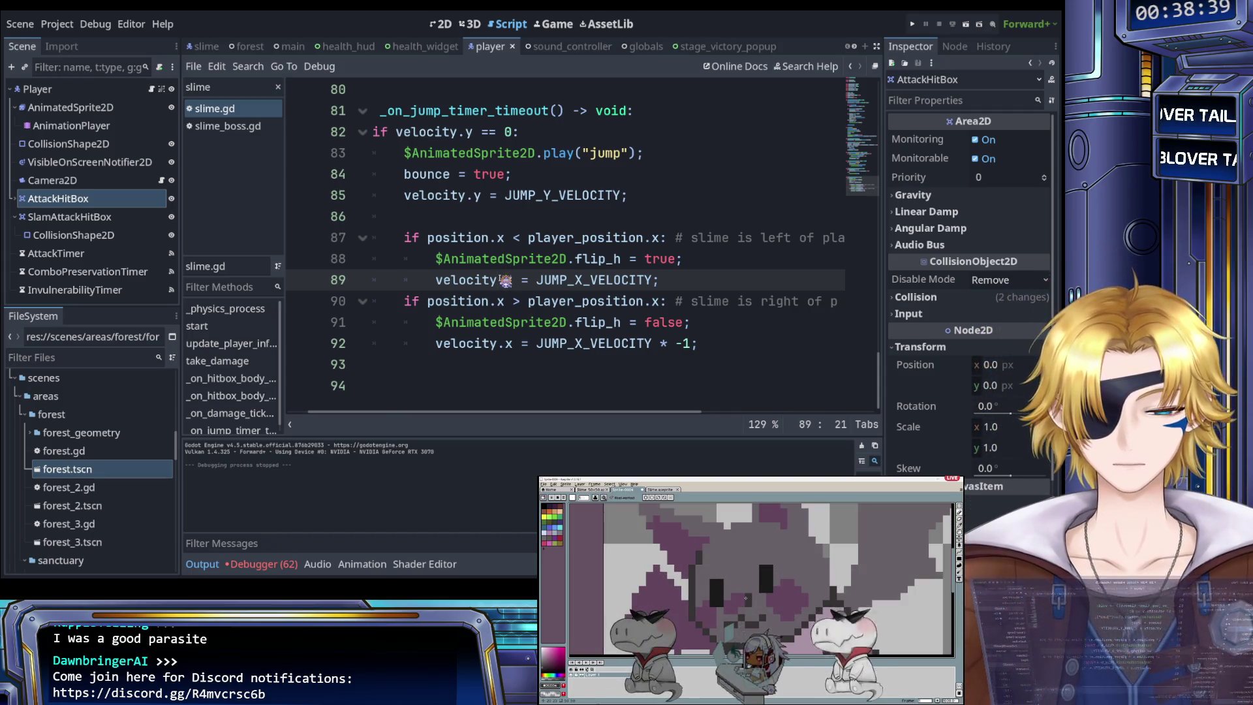
Step: Point out the flip_h true line 88, save, and switch to the slime scene
{"action": "left_click", "coordinate": [495, 263]}
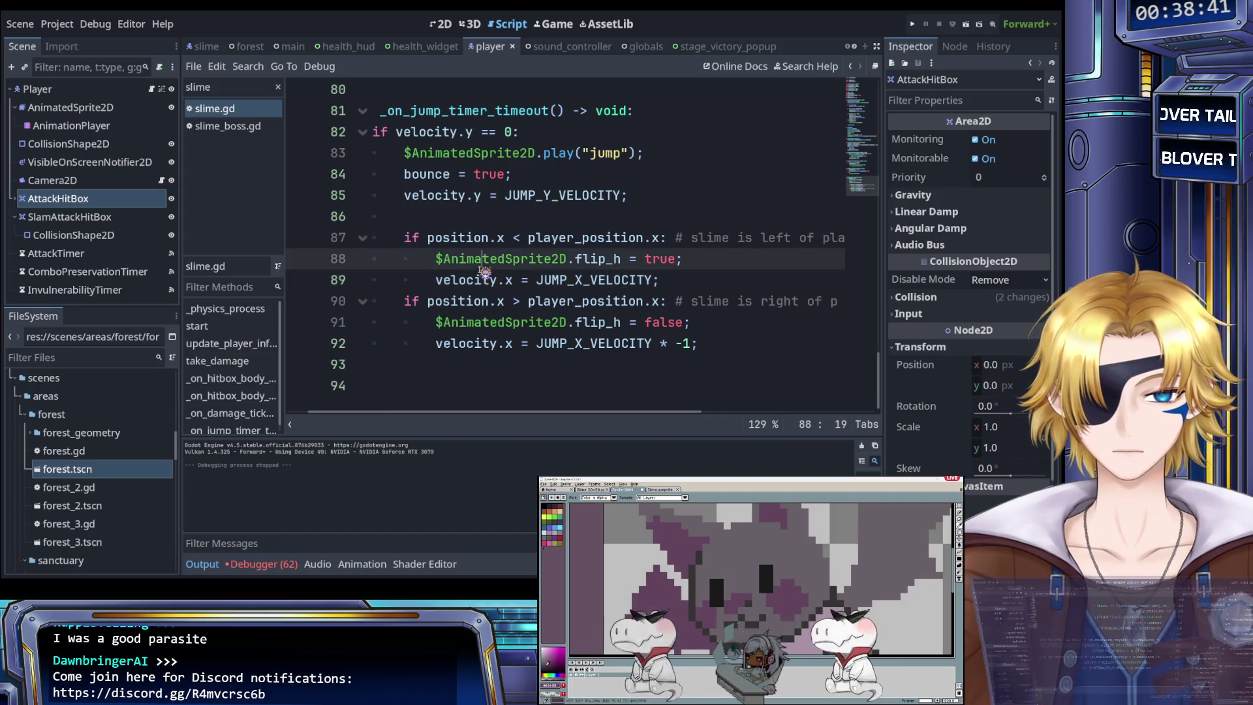
{"action": "key", "text": "ctrl+s"}
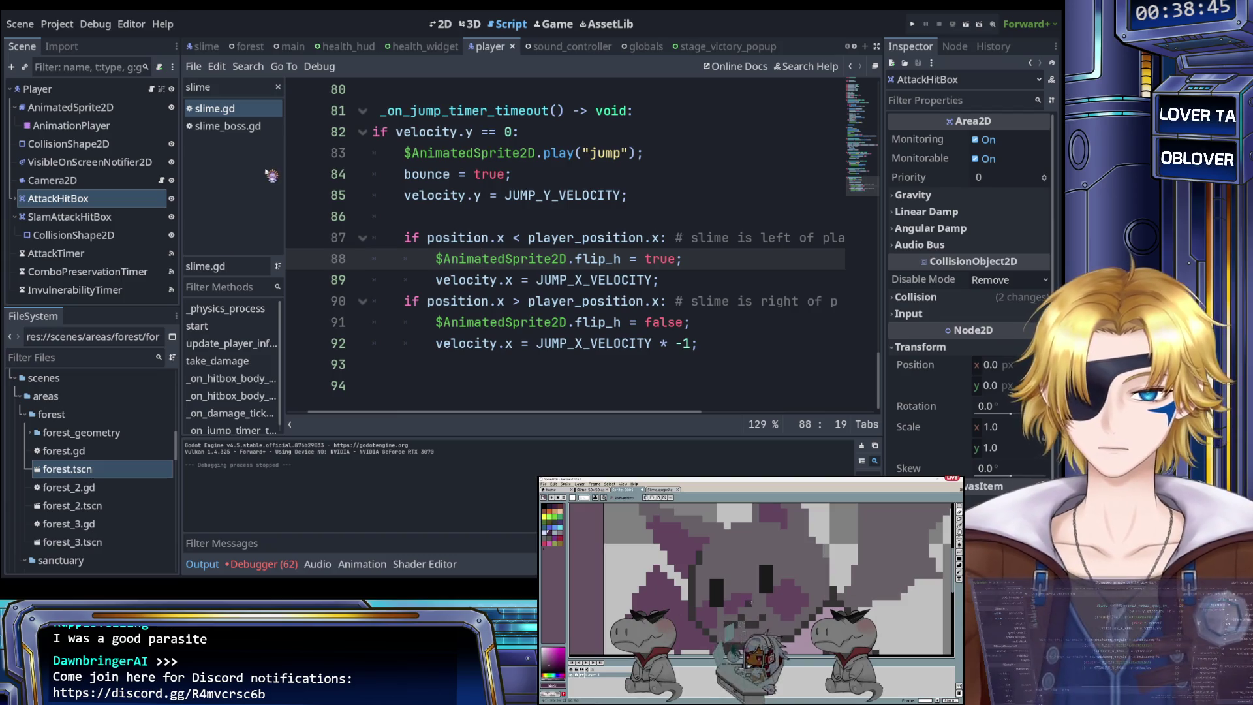
{"action": "left_click", "coordinate": [206, 47]}
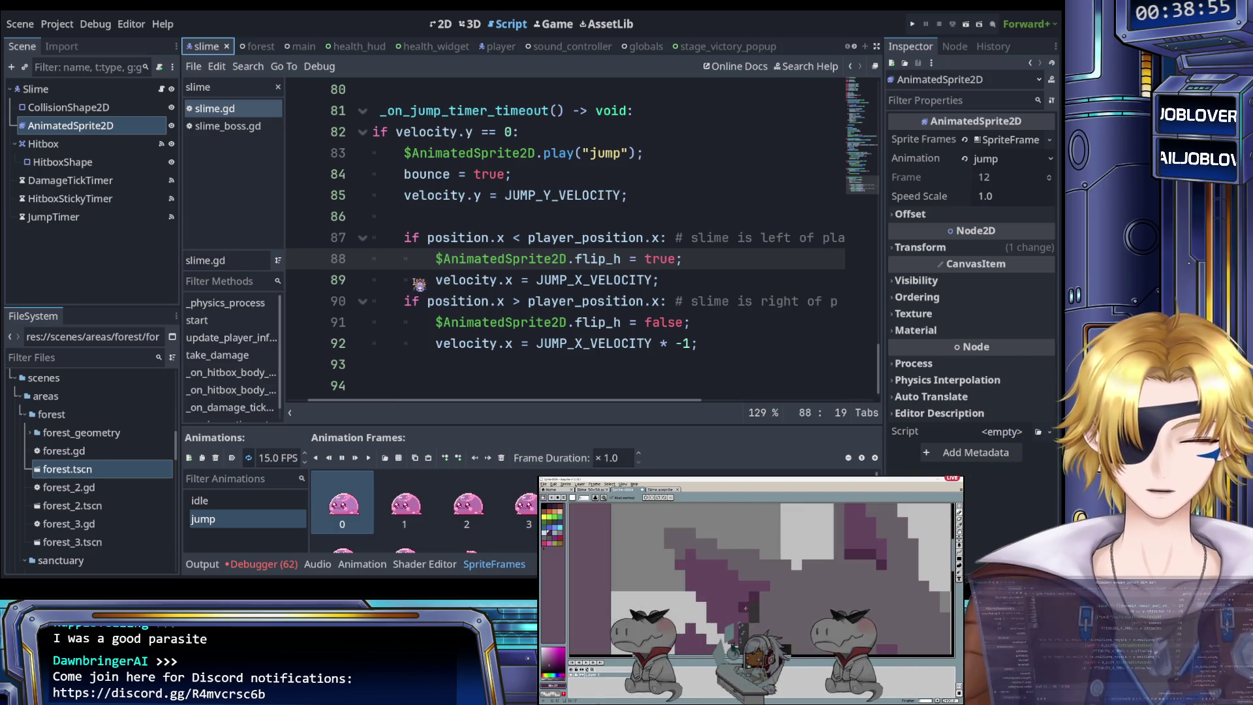
{"action": "left_click", "coordinate": [522, 302]}
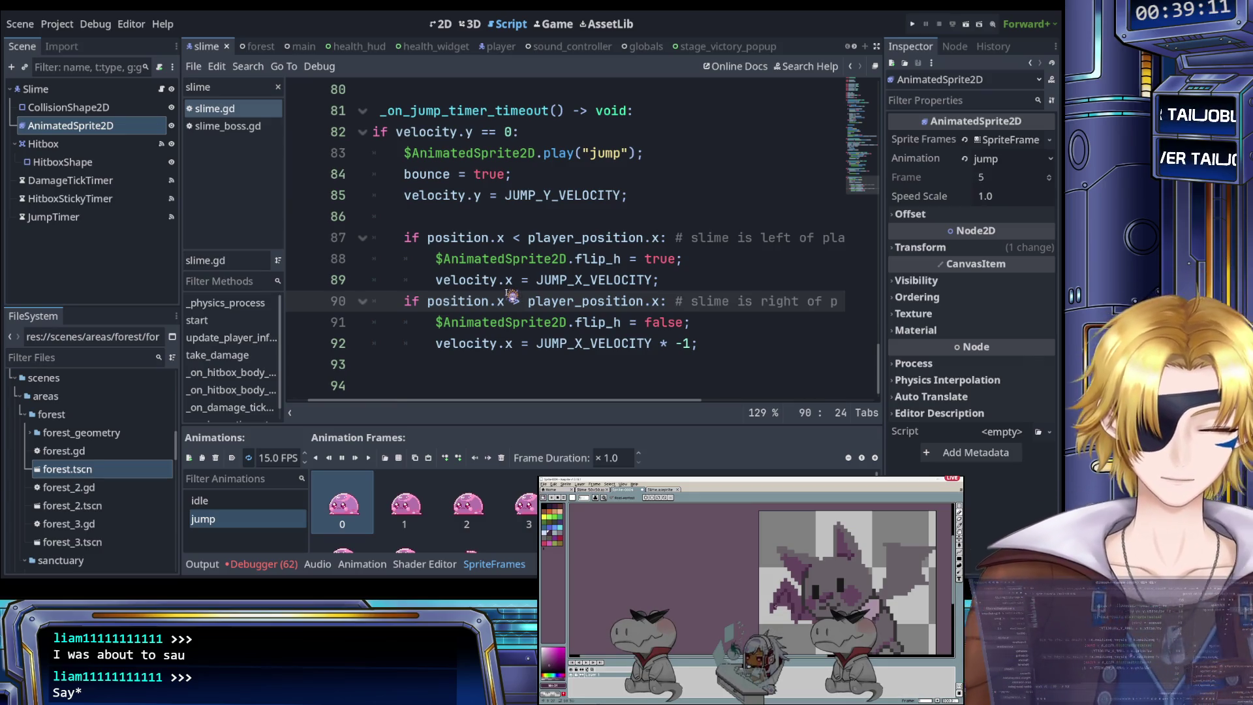
{"action": "left_click", "coordinate": [542, 280]}
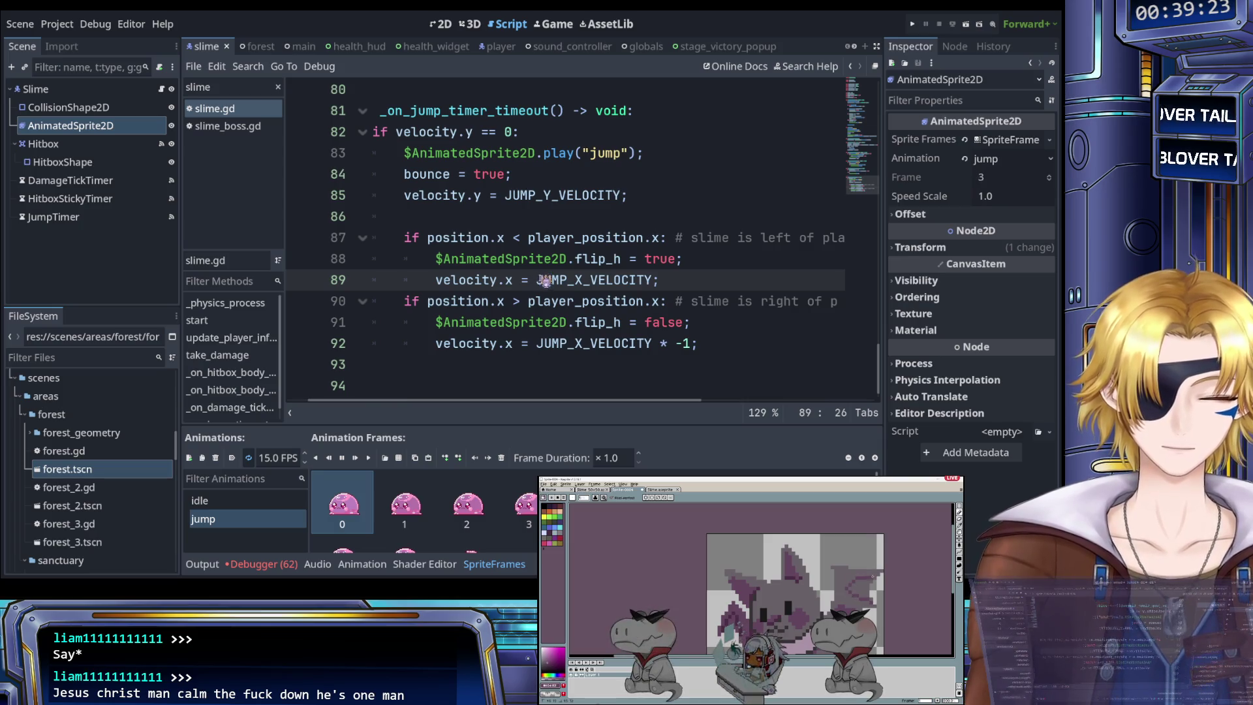
{"action": "left_click", "coordinate": [542, 236]}
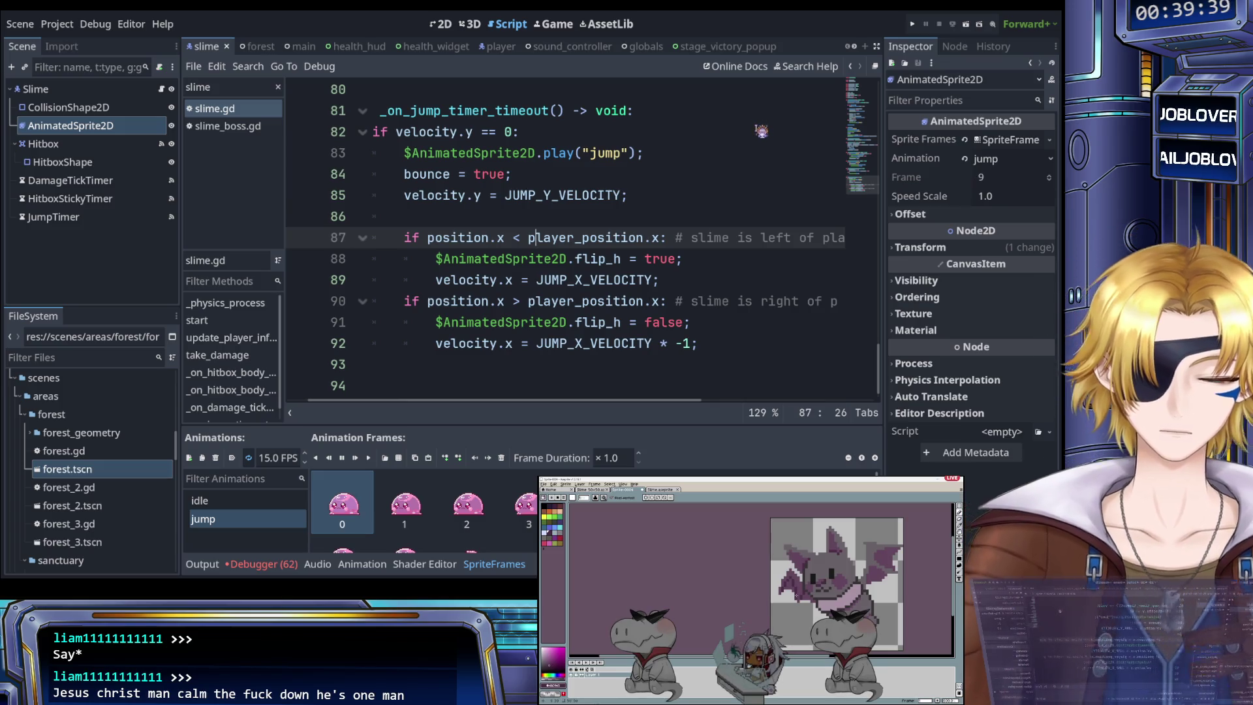
{"action": "scroll", "coordinate": [588, 195], "scroll_direction": "down", "scroll_amount": 1}
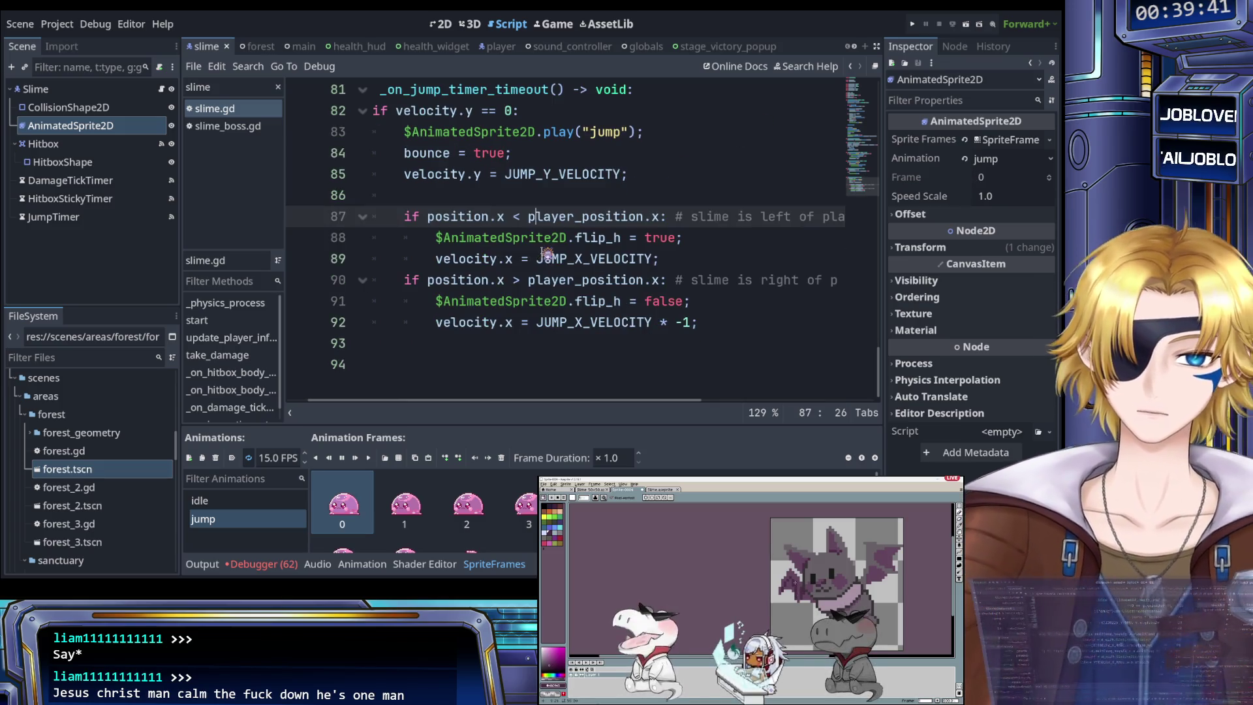
{"action": "left_click", "coordinate": [247, 544]}
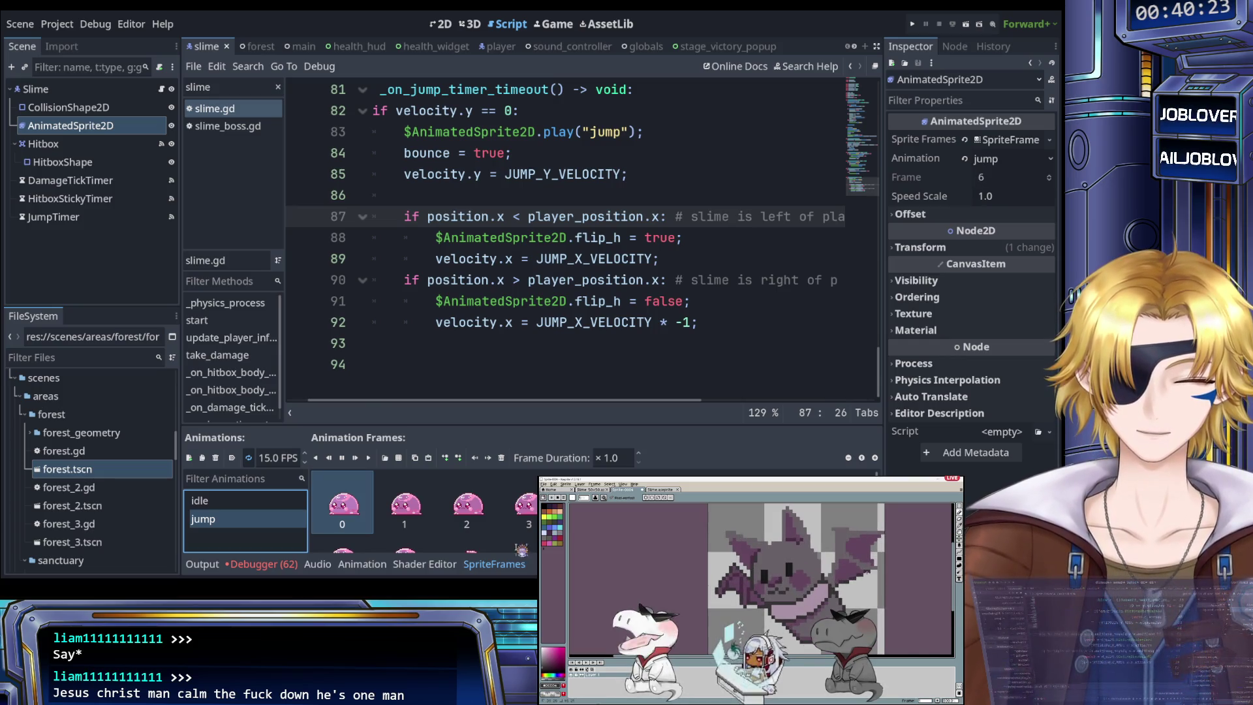
{"action": "left_click", "coordinate": [547, 301]}
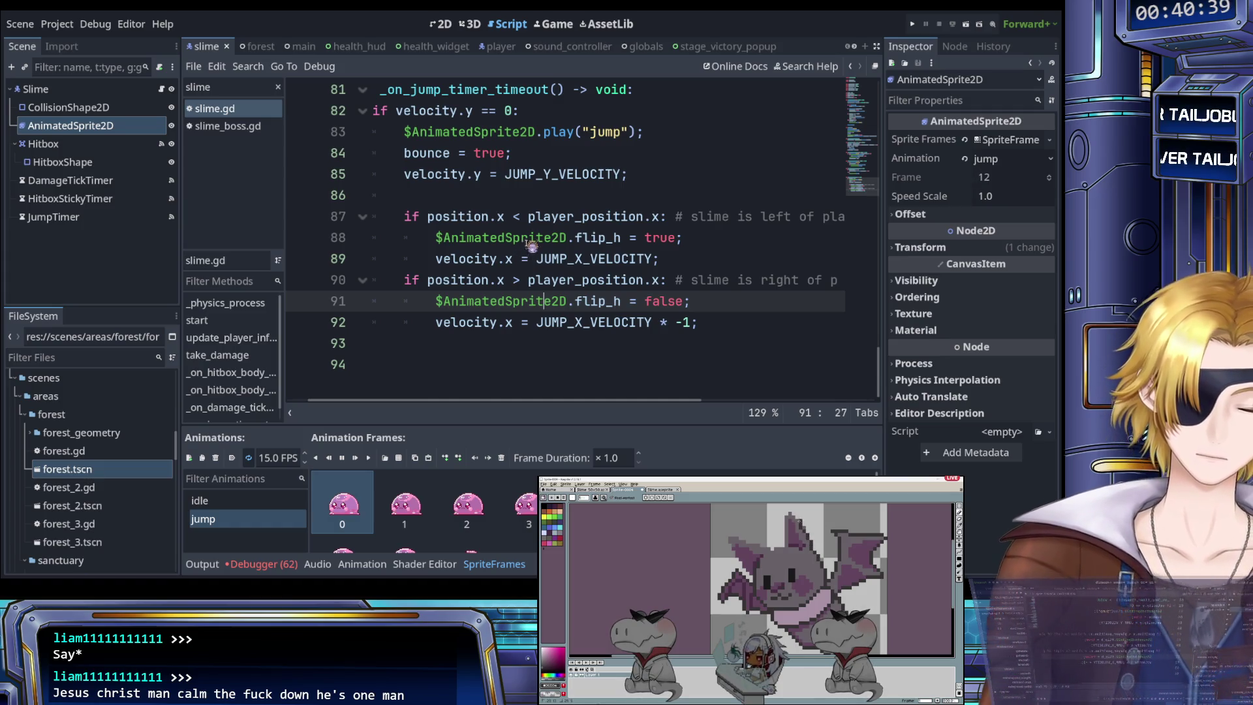
{"action": "left_click", "coordinate": [570, 199]}
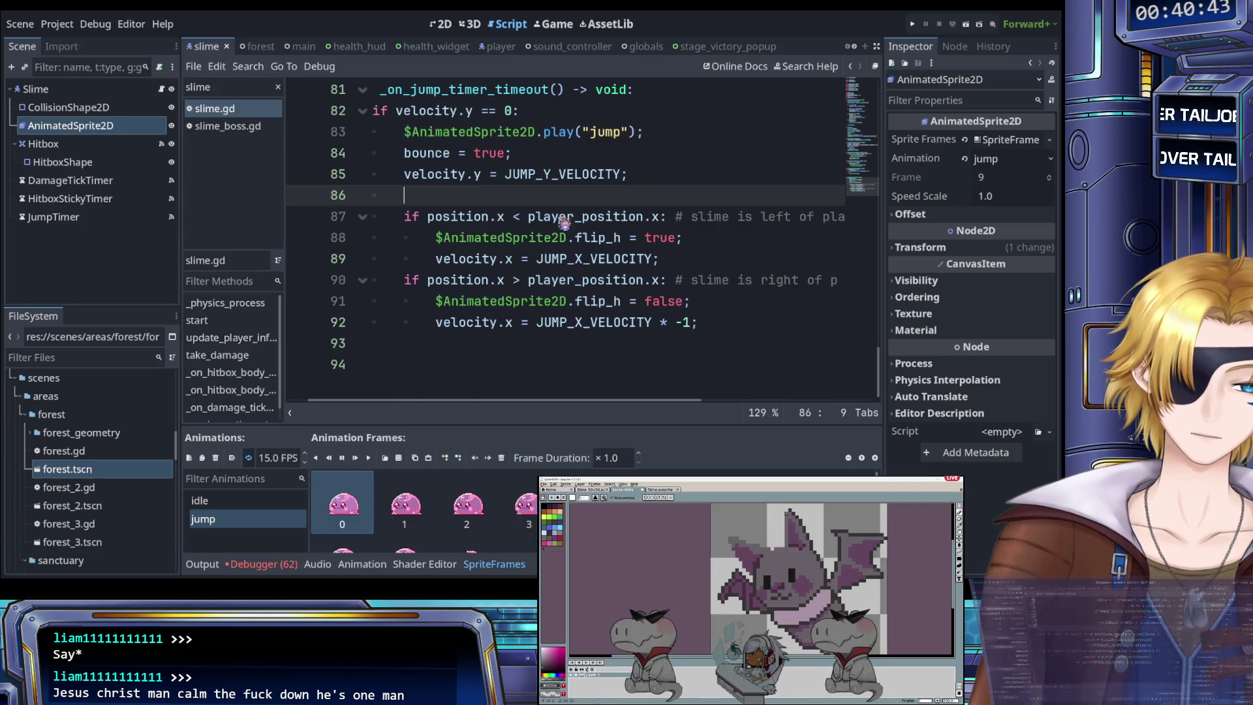
Step: Scroll slime.gd up to the bounce code and point out the elif velocity.y == 0 idle branch on line 35
{"action": "scroll", "coordinate": [566, 215], "scroll_direction": "up", "scroll_amount": 12}
{"action": "scroll", "coordinate": [565, 224], "scroll_direction": "up", "scroll_amount": 6}
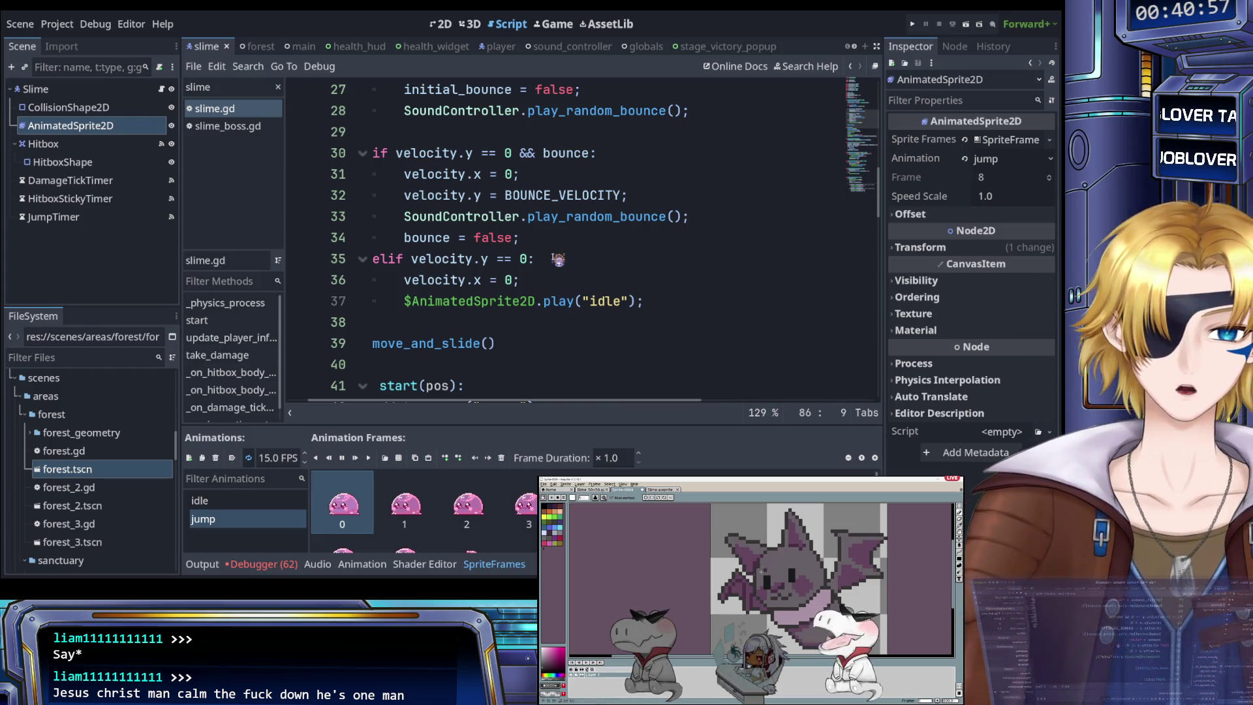
{"action": "left_click", "coordinate": [609, 255]}
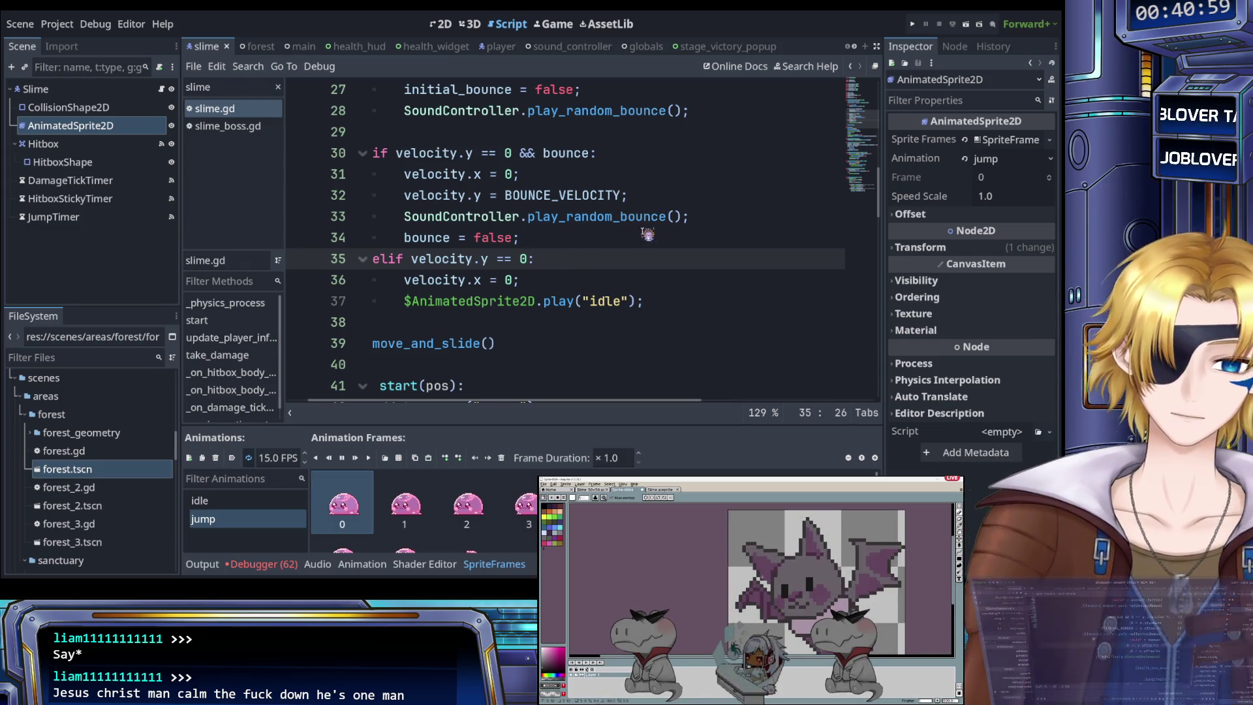